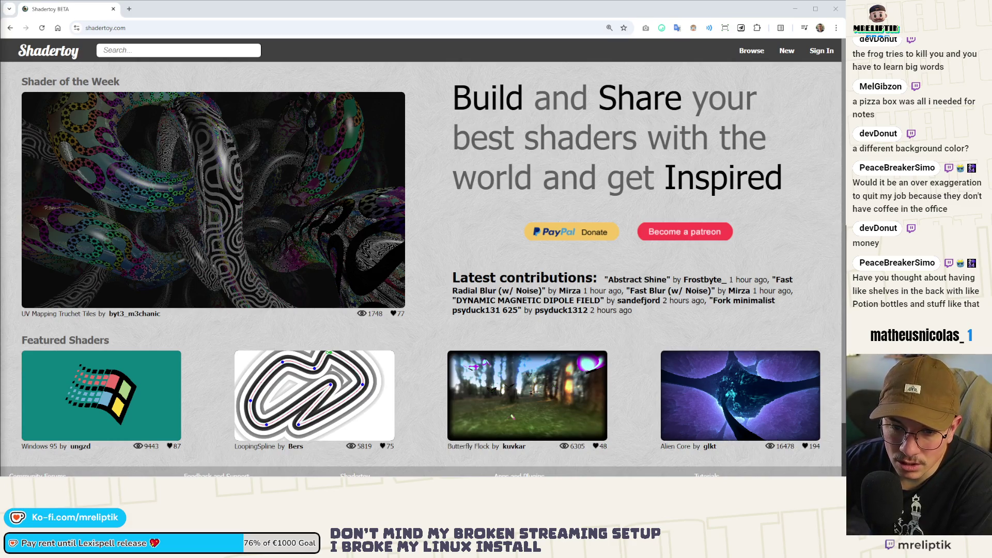
# - Bring Godot to the front and quick-open shop.tscn from the scene list
pyautogui.hotkey('alt', 'Tab')
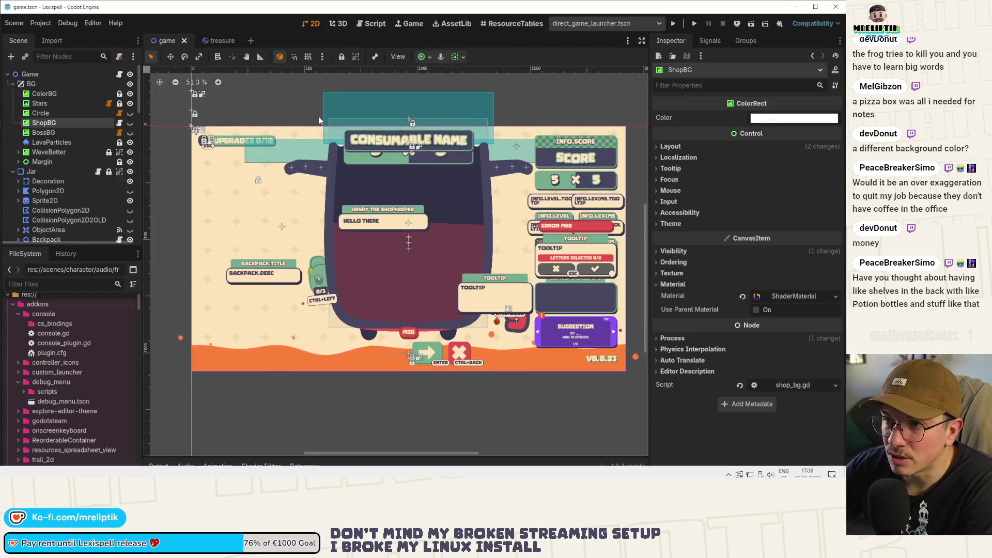
pyautogui.hotkey('ctrl', 'shift', 'o')
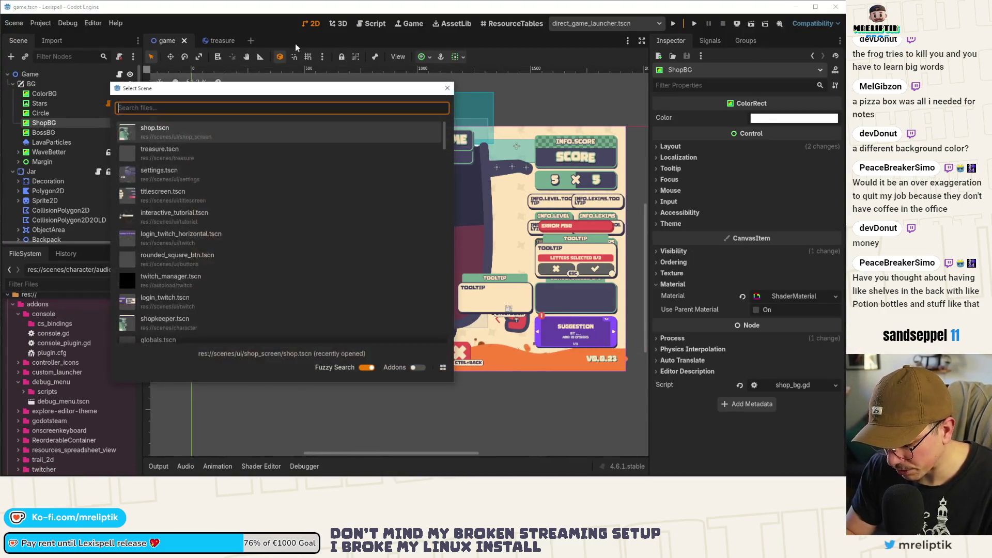
pyautogui.write('shop')
pyautogui.press('Return')
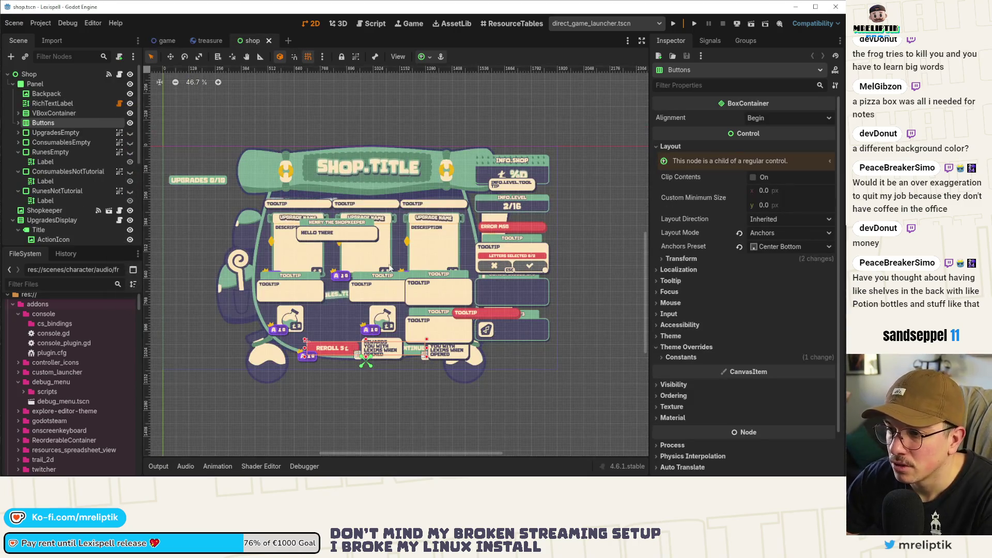
# - Zoom around the shop scene's canvas, then switch back to the game scene
pyautogui.scroll(3, 389, 268)
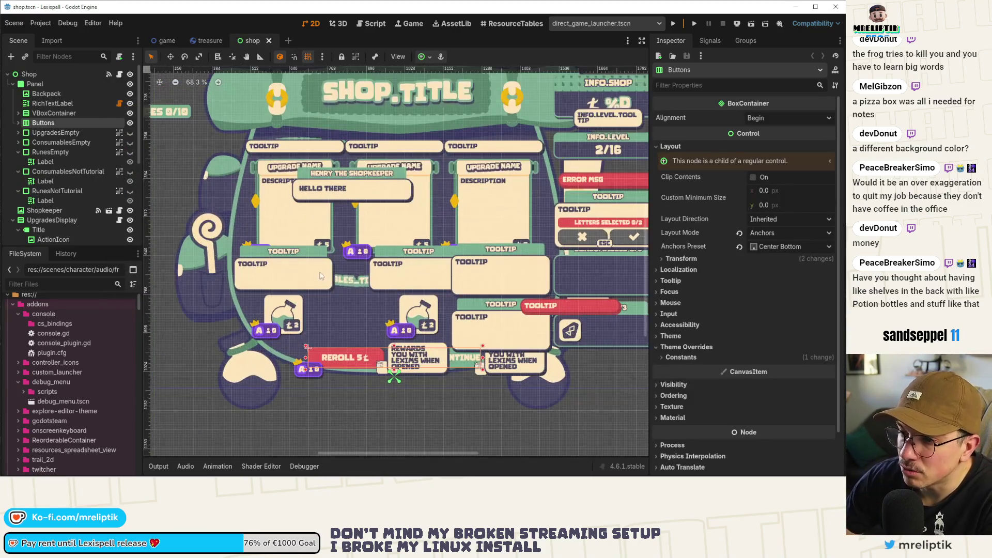
pyautogui.scroll(-1, 320, 222)
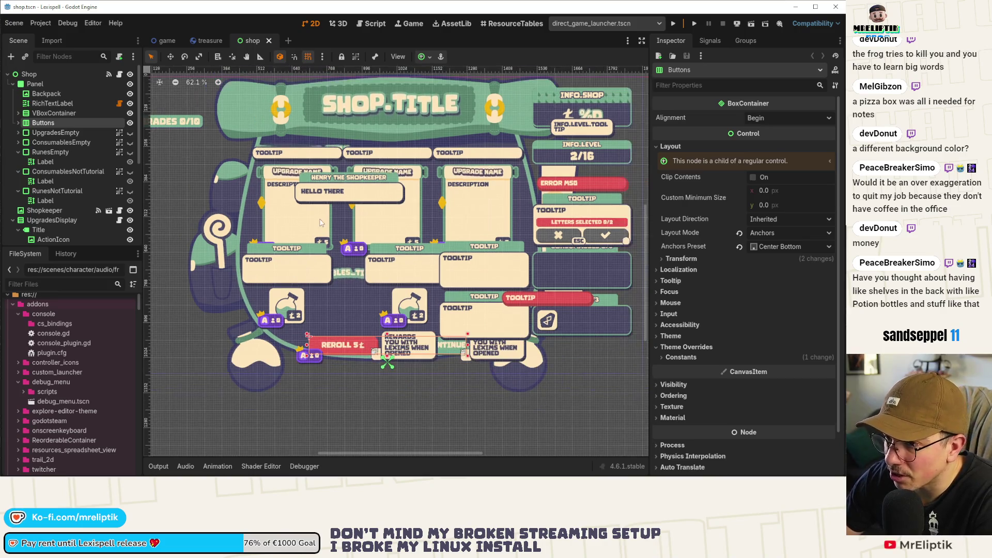
pyautogui.scroll(-2, 305, 340)
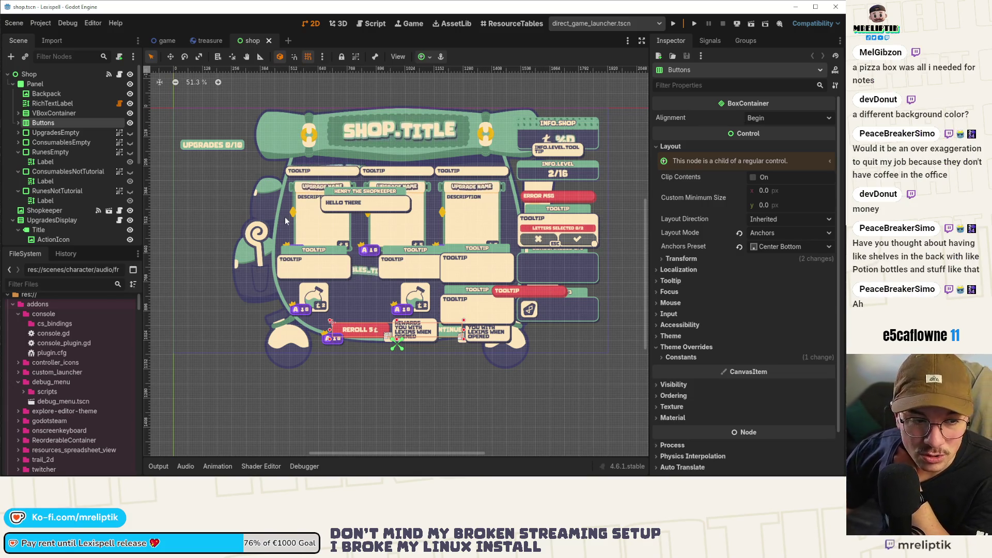
pyautogui.scroll(3, 291, 171)
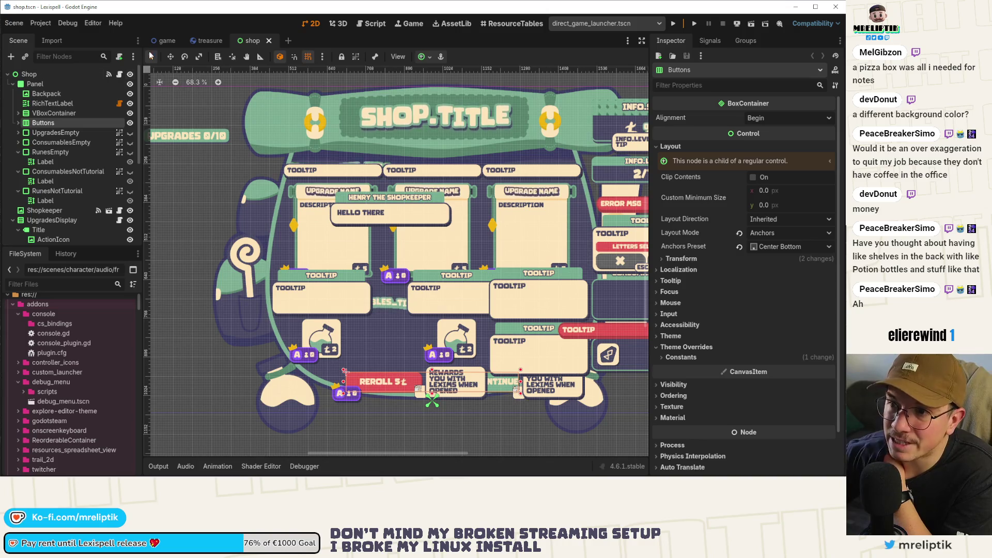
pyautogui.hotkey('ctrl', 'Tab')
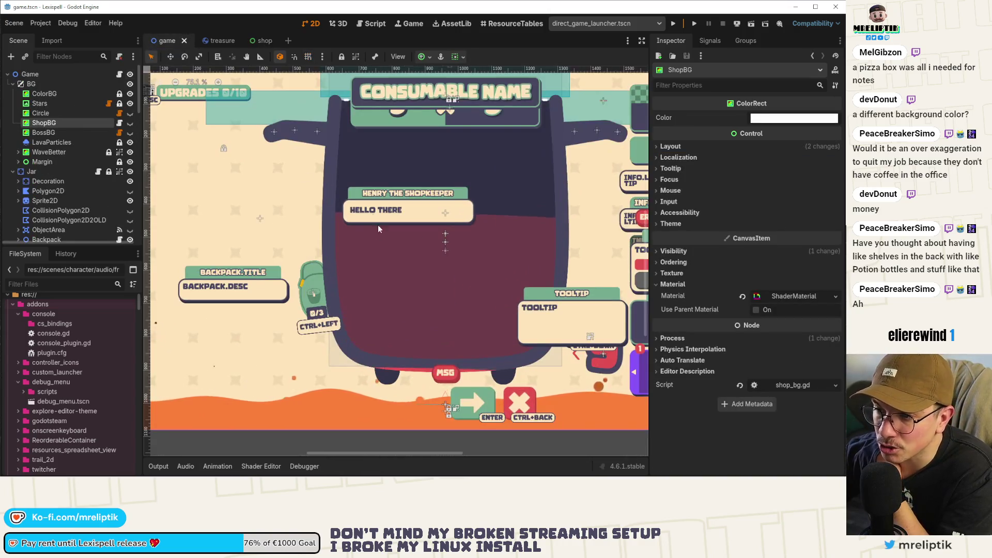
pyautogui.scroll(-2, 243, 227)
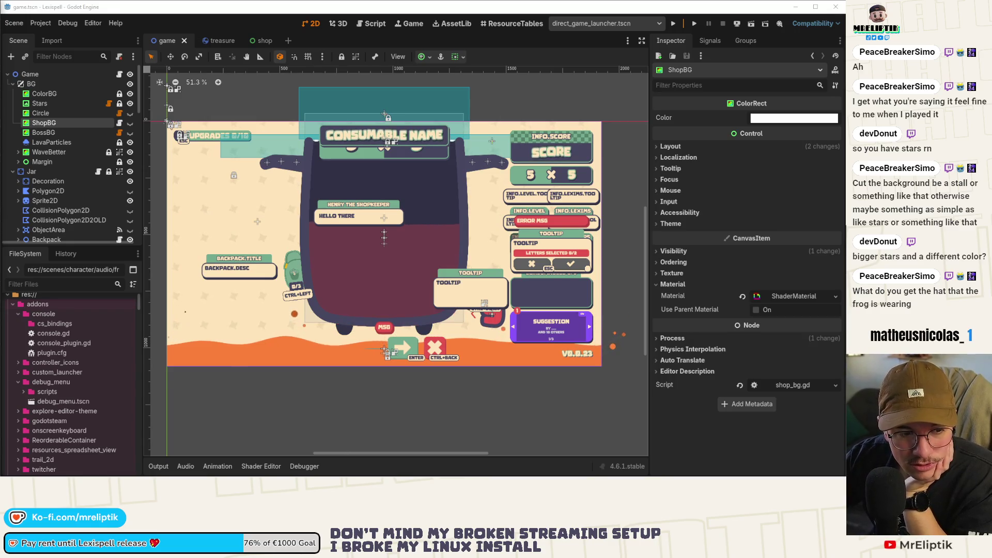
# - Switch to the shop scene tab and zoom over its canvas
pyautogui.click(252, 41)
pyautogui.scroll(-7, 149, 230)
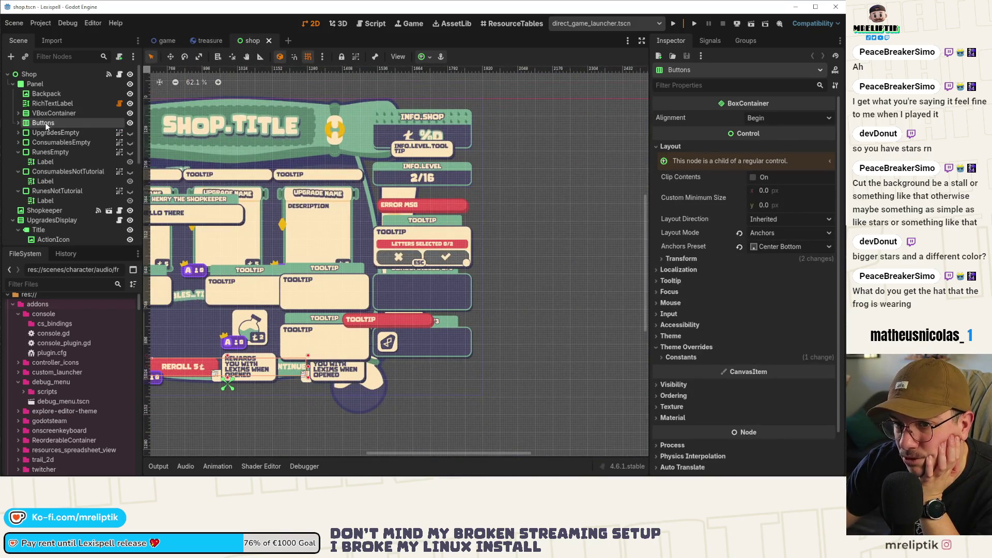
pyautogui.scroll(-2, 59, 149)
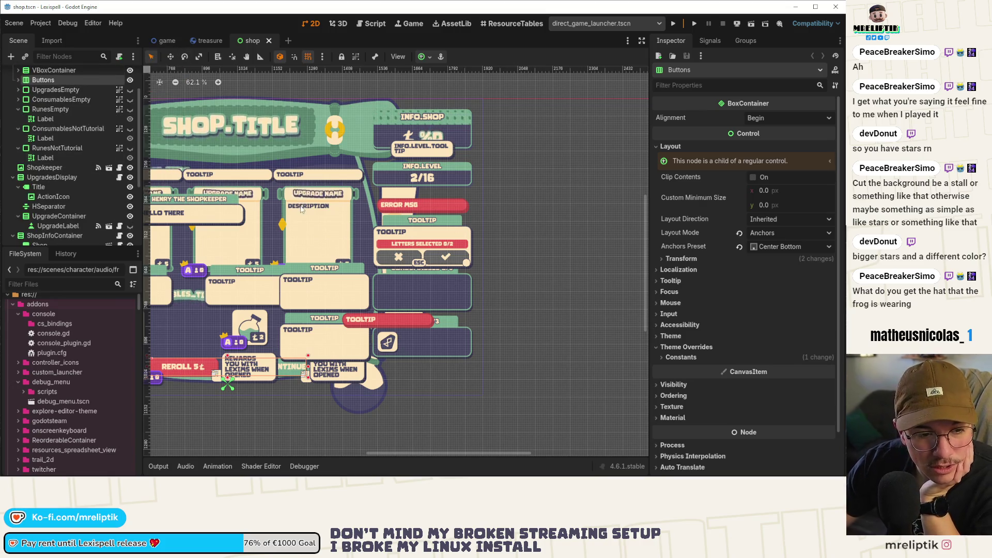
pyautogui.scroll(-6, 391, 213)
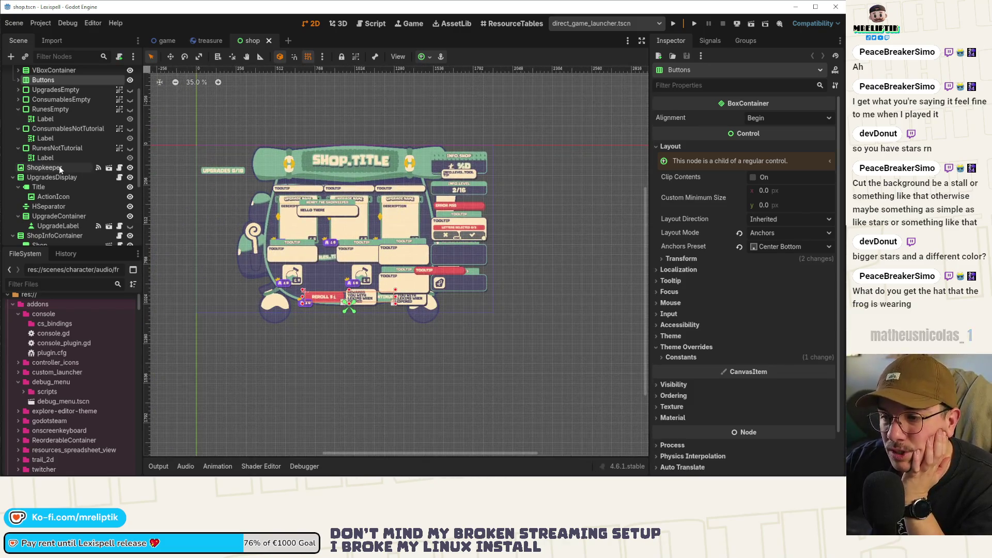
# - Glance at the treasure scene, return to the game scene, then switch to the Shadertoy browser window
pyautogui.click(202, 43)
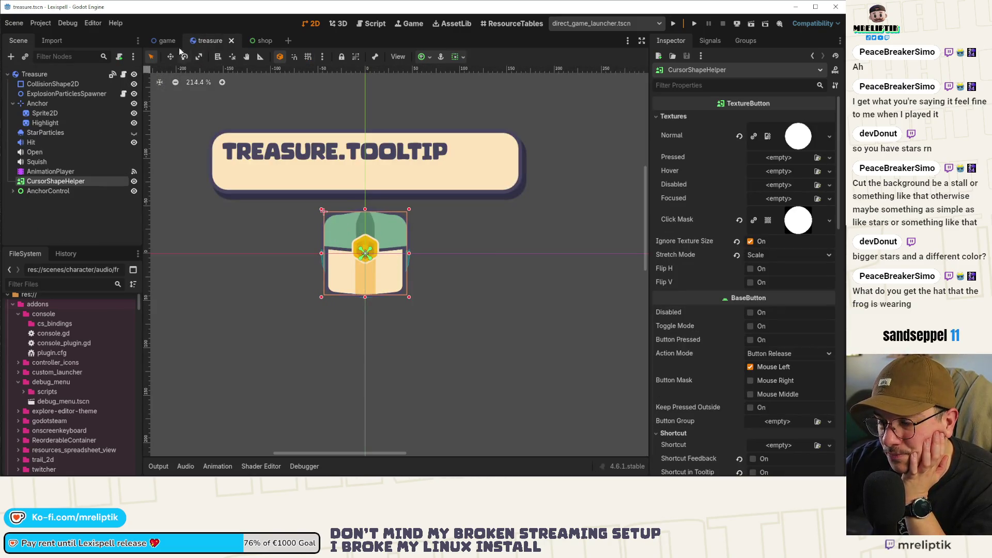
pyautogui.click(157, 40)
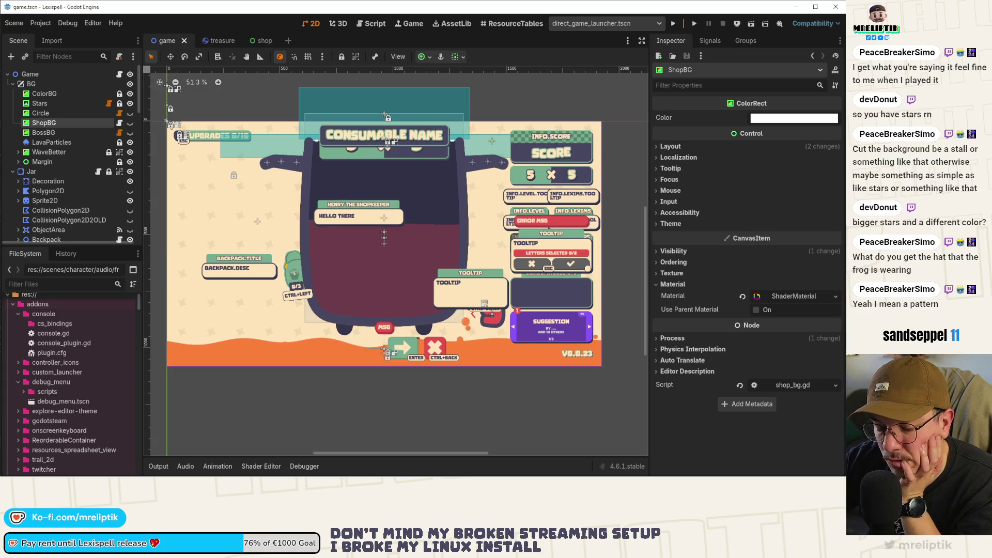
pyautogui.moveTo(414, 474)
pyautogui.hotkey('alt', 'Tab')
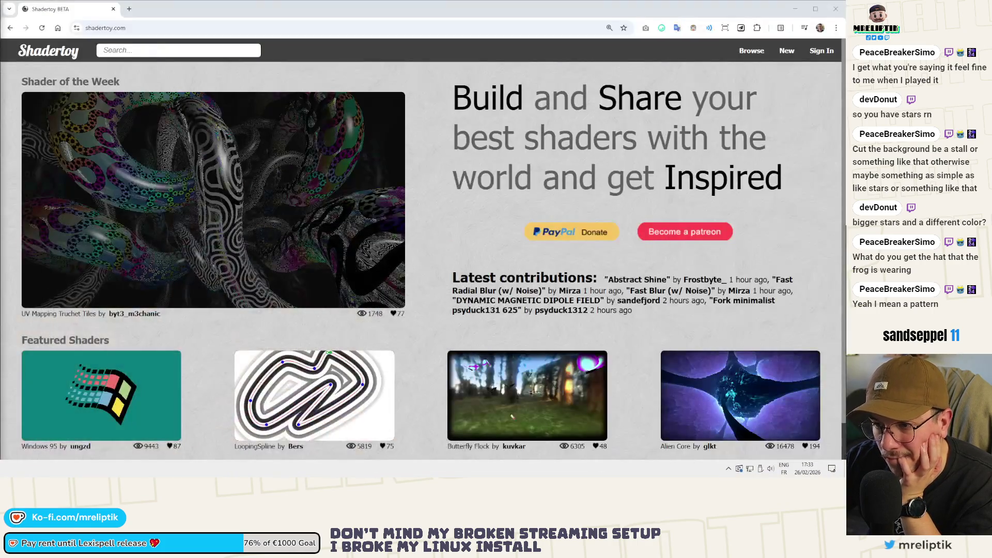
# - Return to Godot, close the stray blank browser window, and launch Affinity Designer from Start
pyautogui.hotkey('alt', 'Tab')
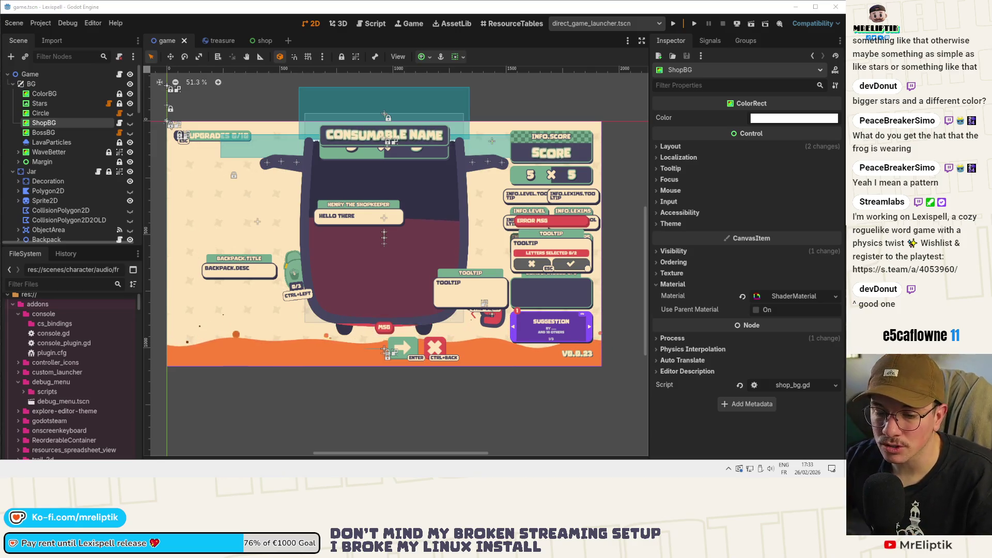
pyautogui.hotkey('alt', 'Tab')
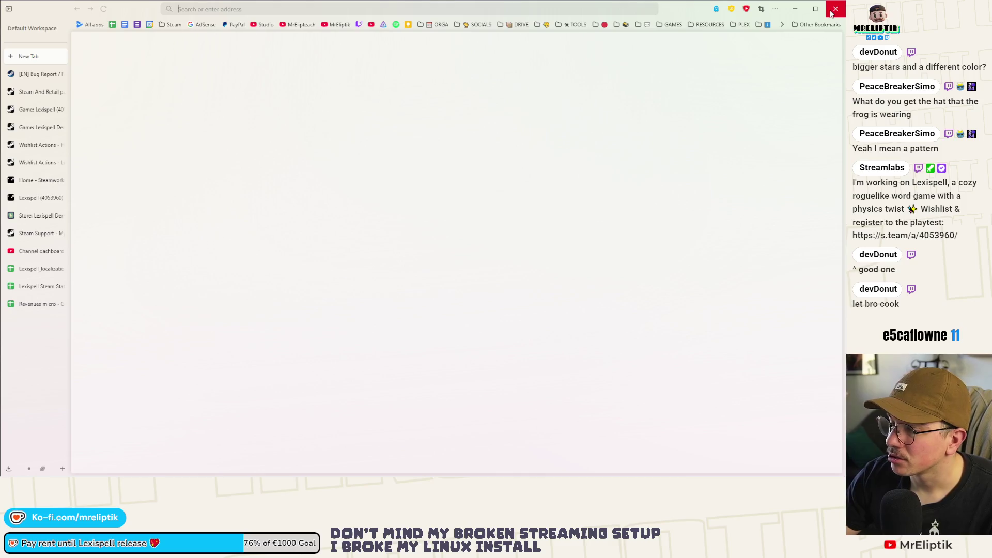
pyautogui.click(794, 9)
pyautogui.press('super')
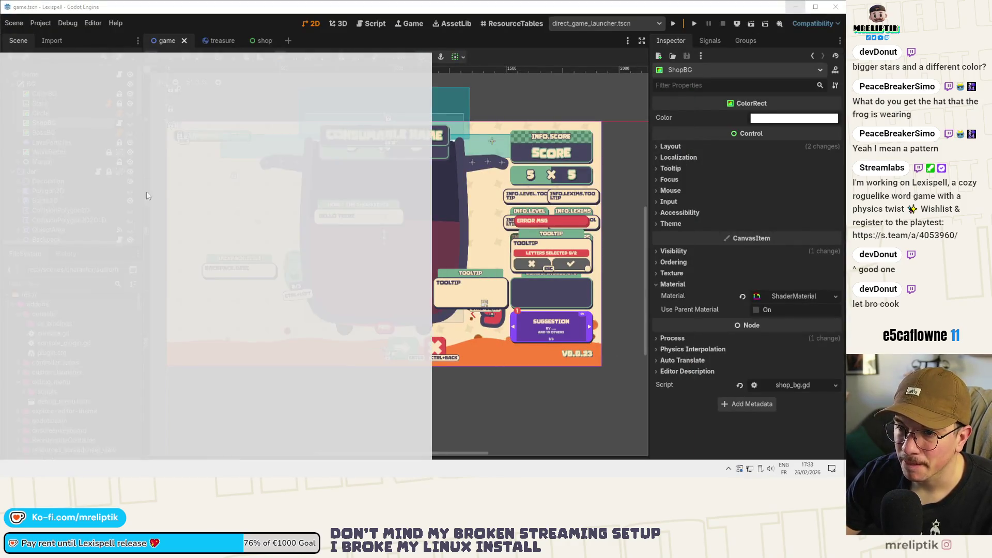
pyautogui.press('Escape')
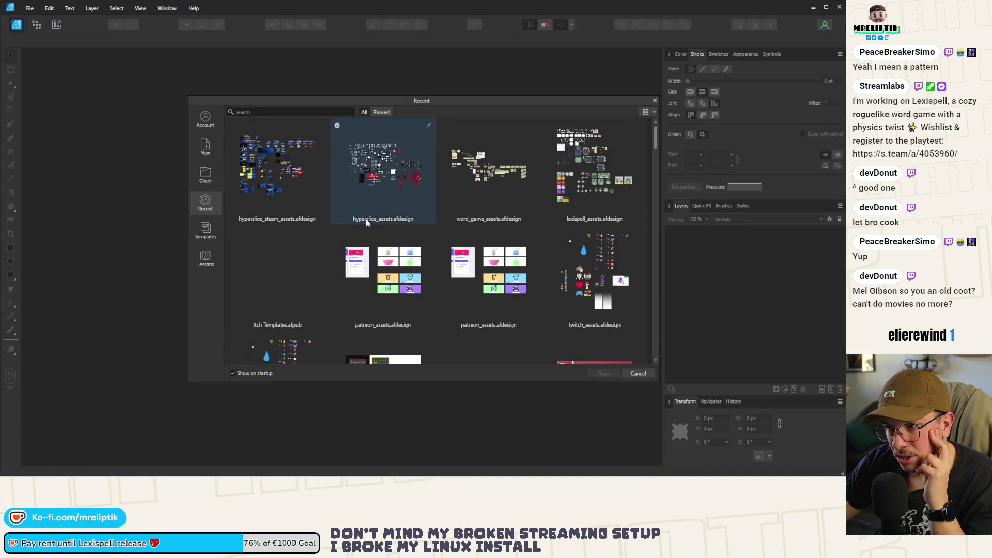
# - Open lexispell_assets in Affinity Designer, dismiss the review prompt, and show ShopBG's shader parameters in Godot
pyautogui.doubleClick(581, 178)
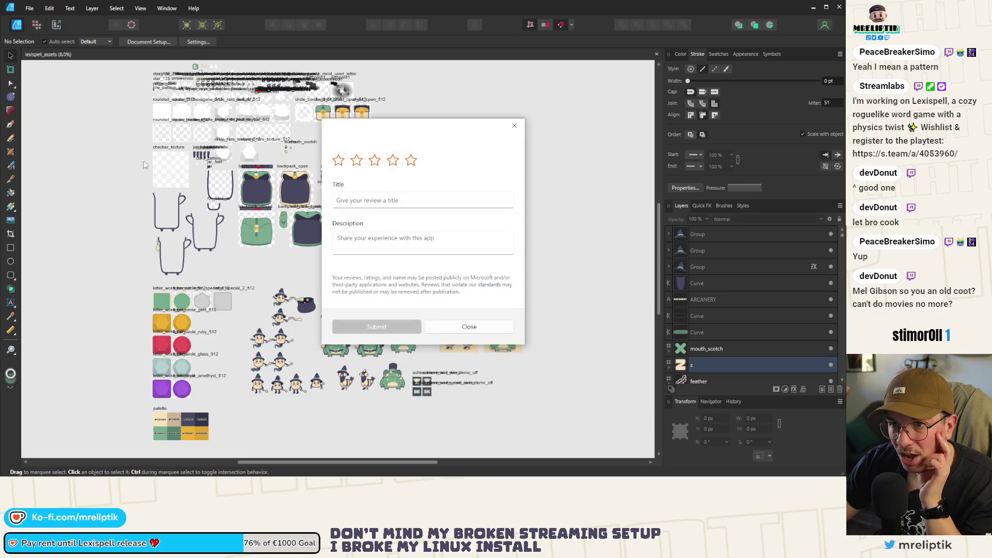
pyautogui.click(468, 328)
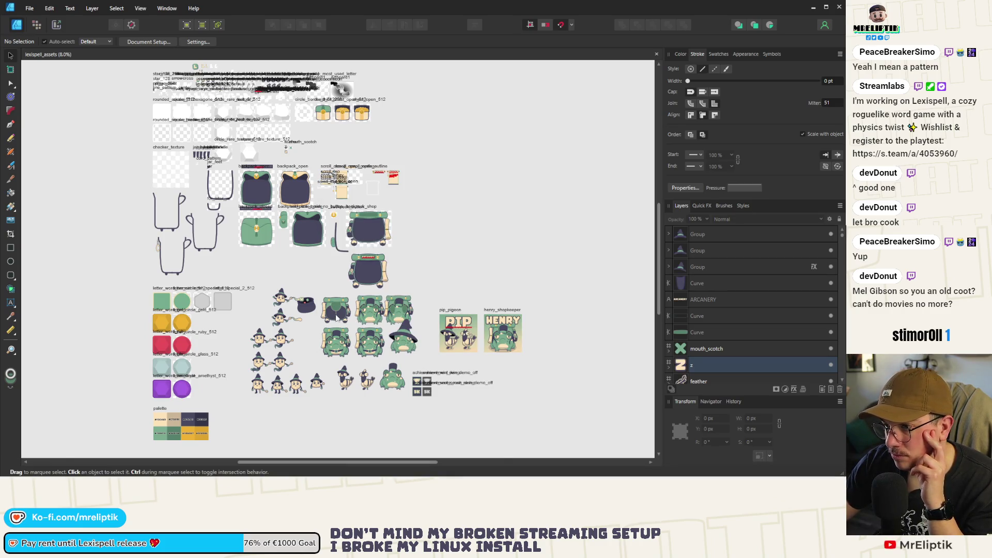
pyautogui.hotkey('alt', 'Tab')
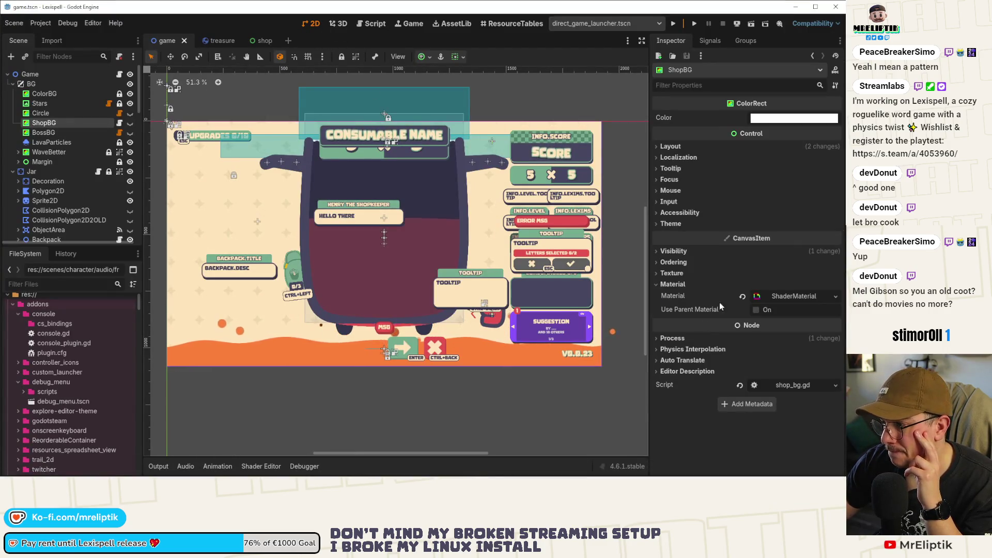
pyautogui.click(806, 296)
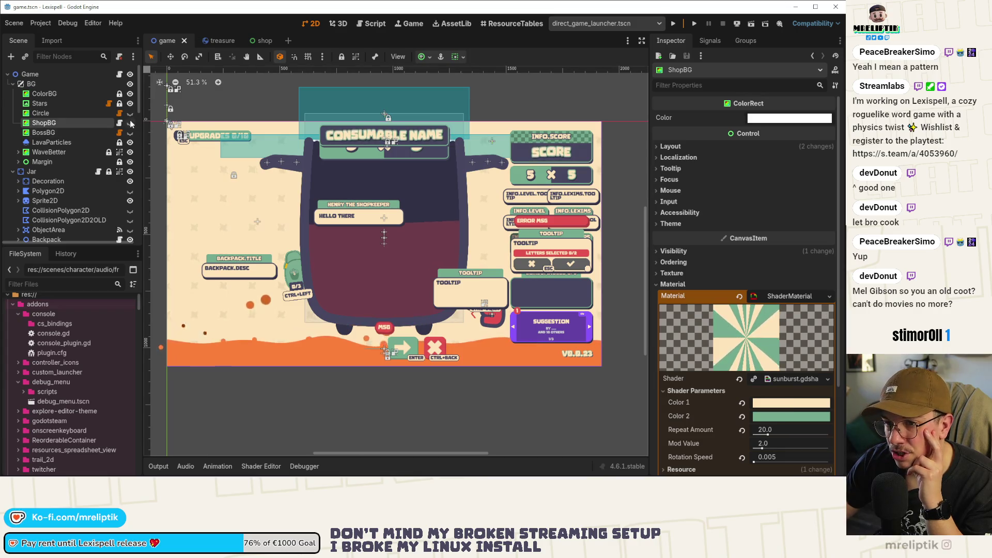
# - Clear the sunburst shader from ShopBG's material and start a new shader in its place
pyautogui.scroll(4, 269, 199)
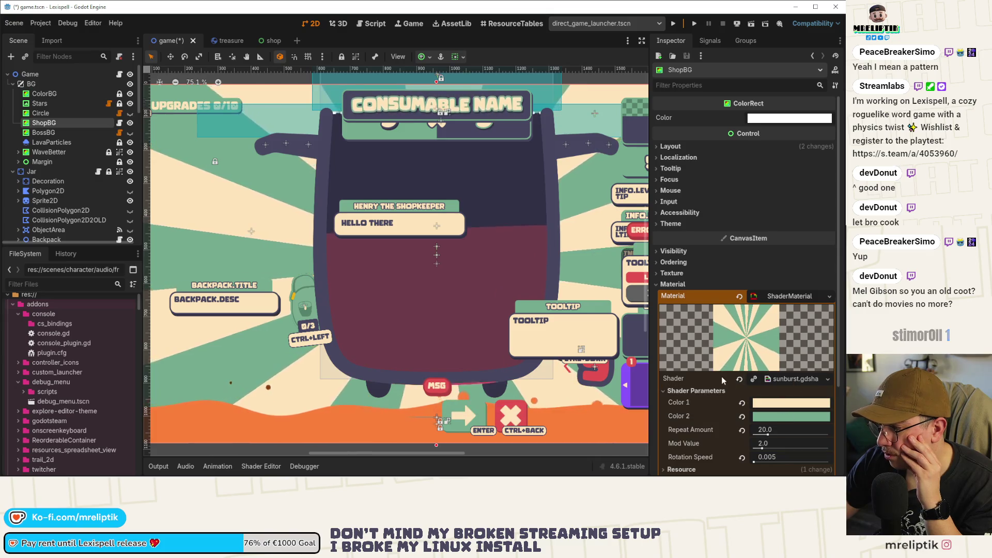
pyautogui.click(739, 380)
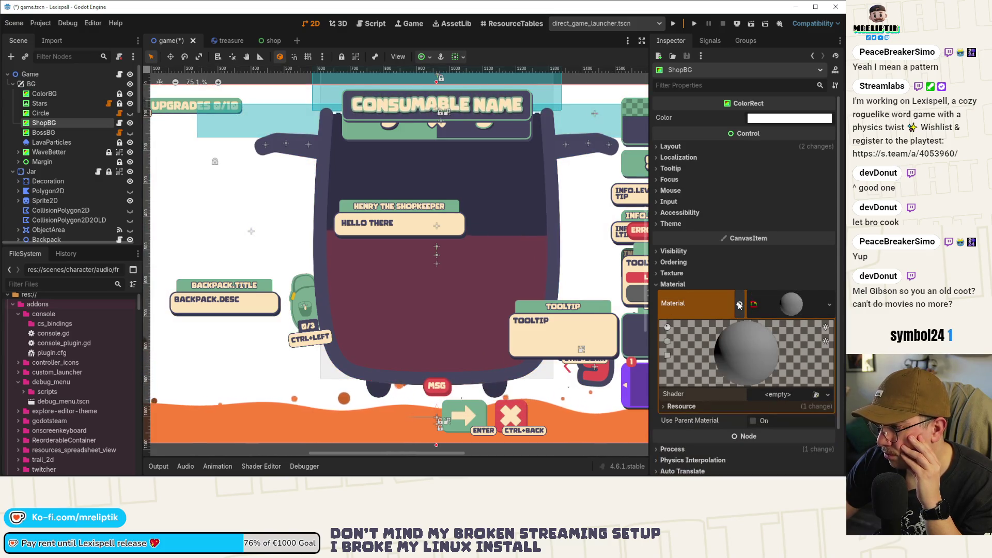
pyautogui.click(781, 395)
pyautogui.click(788, 408)
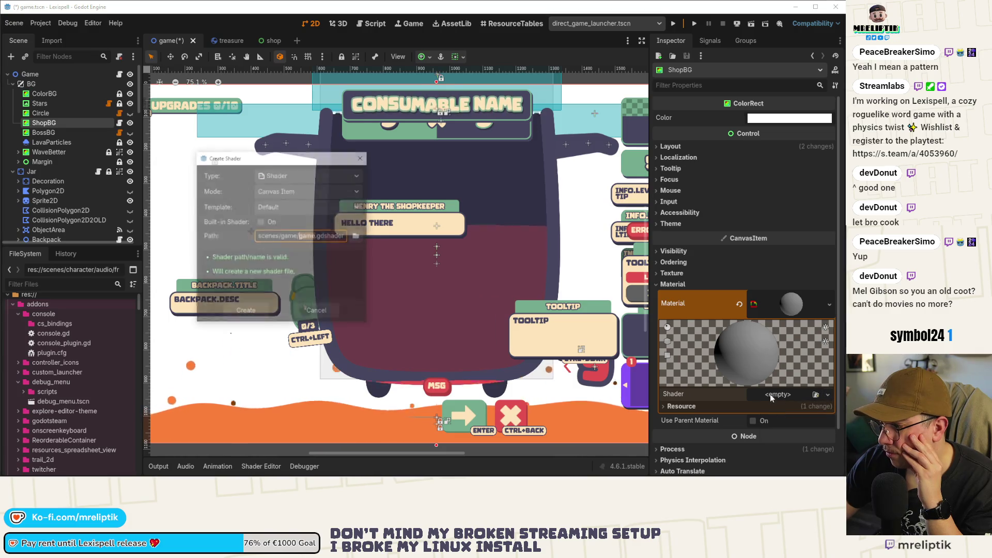
# - Create the shader as stylized_noise.gdshader in res://shared/shaders and open it for editing
pyautogui.click(357, 237)
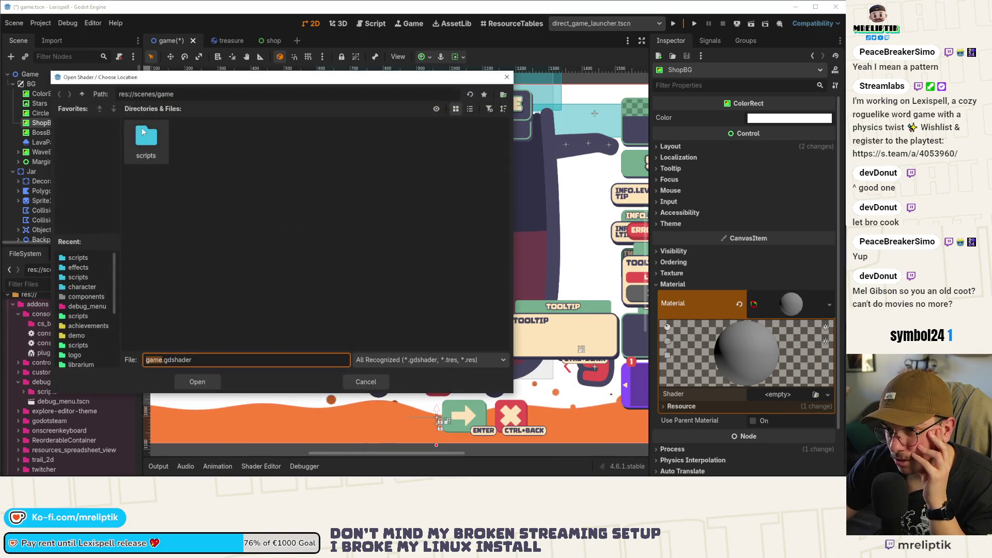
pyautogui.click(81, 95)
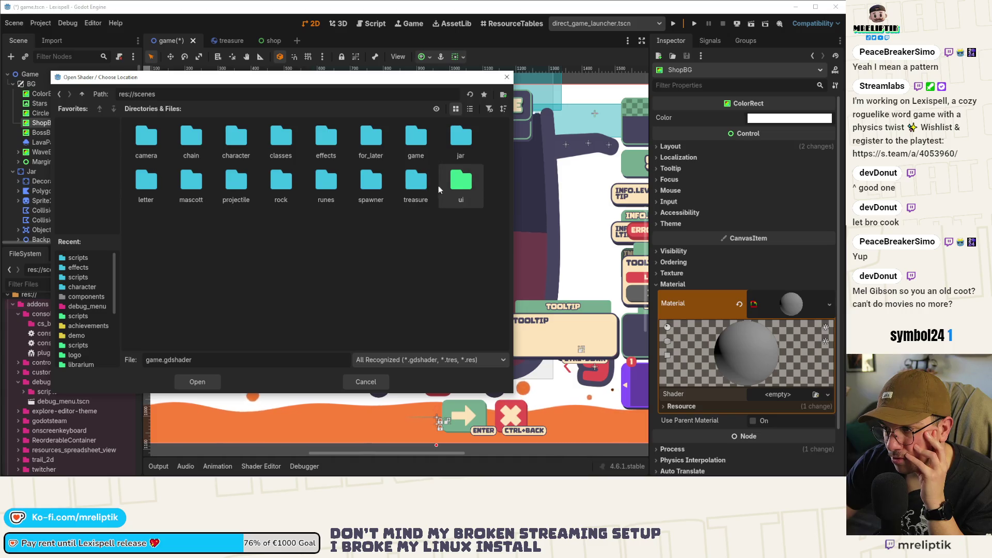
pyautogui.click(82, 94)
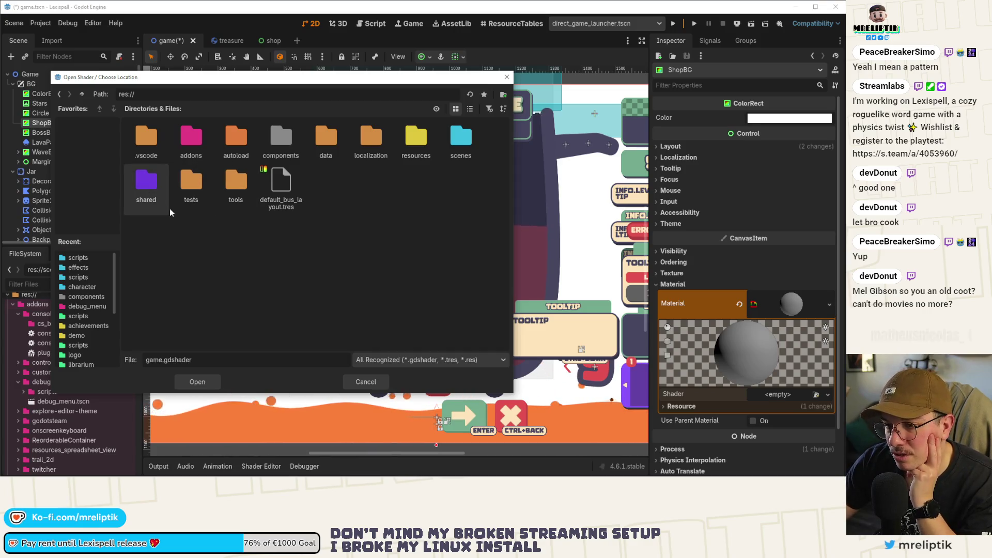
pyautogui.doubleClick(140, 187)
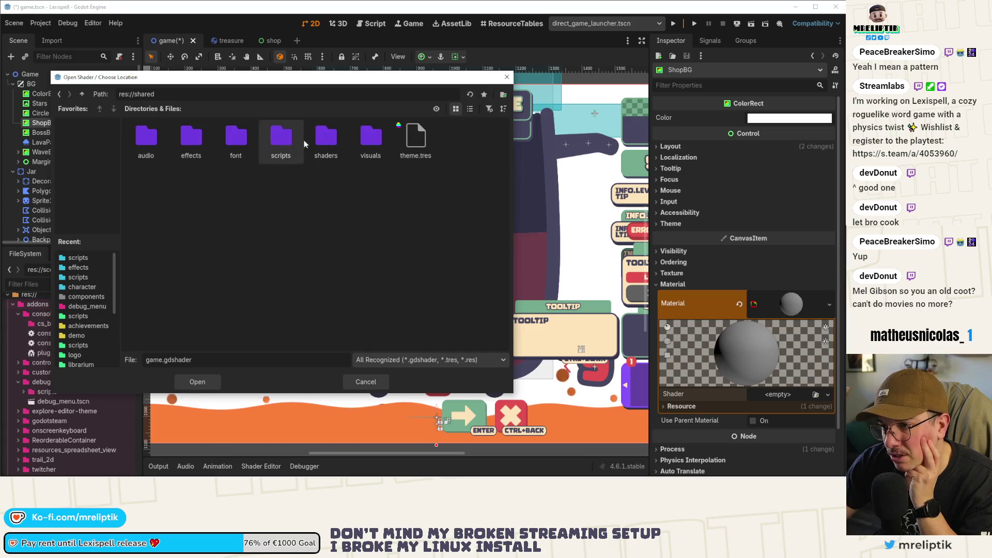
pyautogui.doubleClick(324, 139)
pyautogui.press('BackSpace')
pyautogui.press('BackSpace')
pyautogui.press('BackSpace')
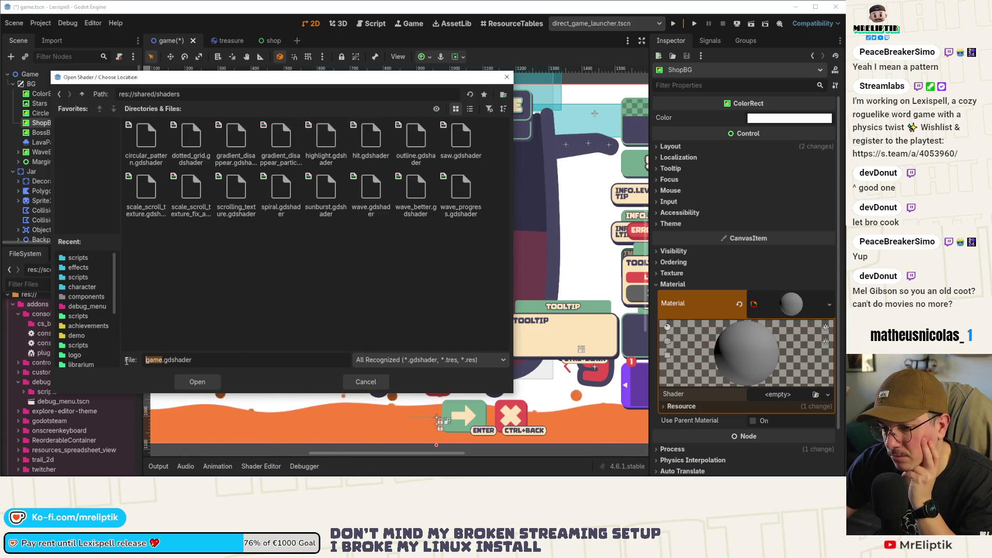
pyautogui.write('sty')
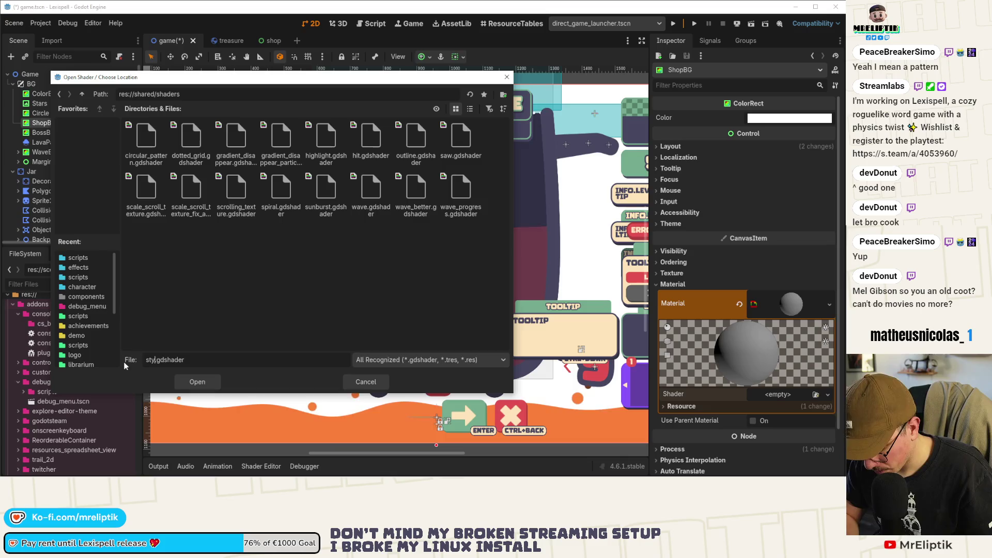
pyautogui.write('lized_noise')
pyautogui.press('Return')
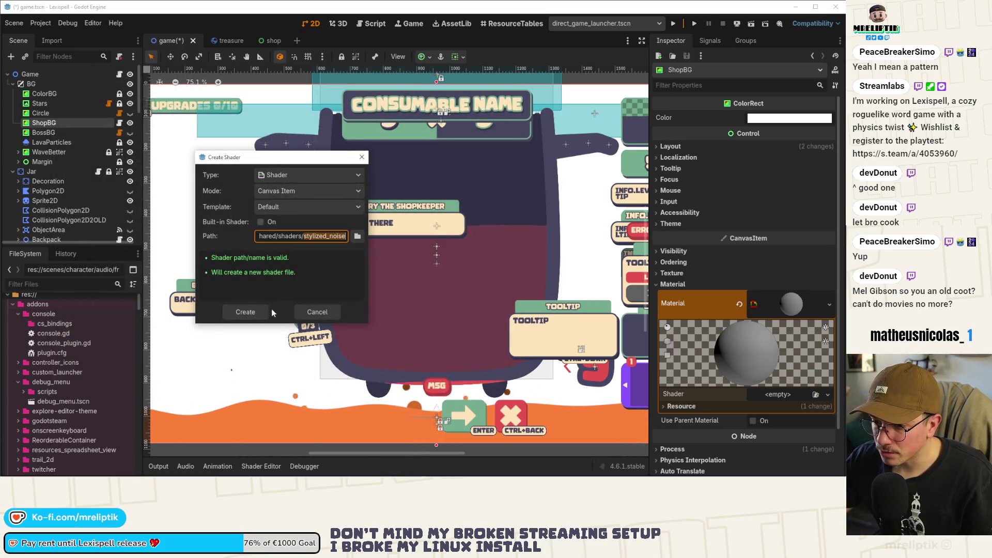
pyautogui.click(245, 312)
pyautogui.scroll(-2, 465, 336)
pyautogui.click(796, 393)
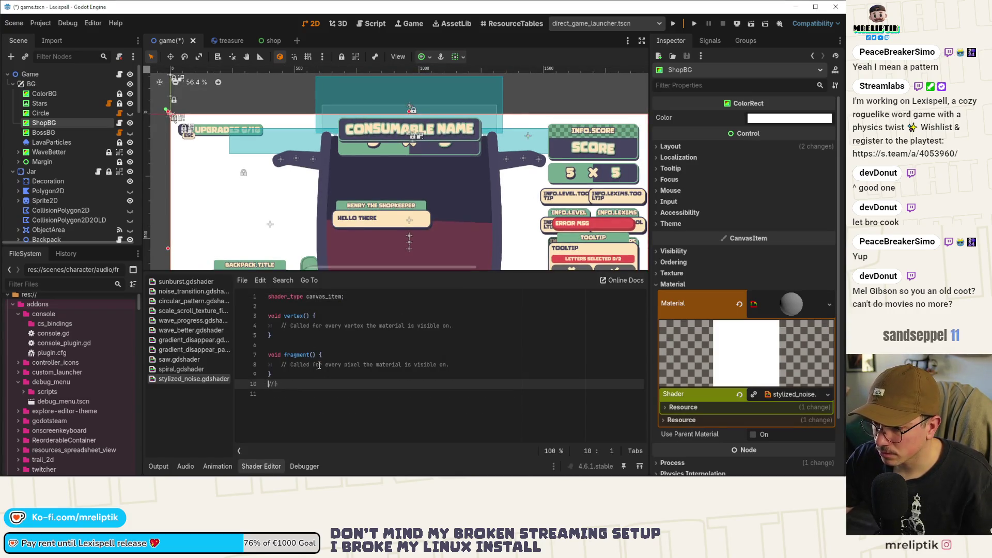
# - Delete the light and vertex template functions and declare 'uniform sampler2D noise;'
pyautogui.hotkey('ctrl', 'shift', 'k')
pyautogui.hotkey('ctrl', 'shift', 'k')
pyautogui.hotkey('ctrl', 'shift', 'k')
pyautogui.click(298, 316)
pyautogui.hotkey('ctrl', 'shift', 'k')
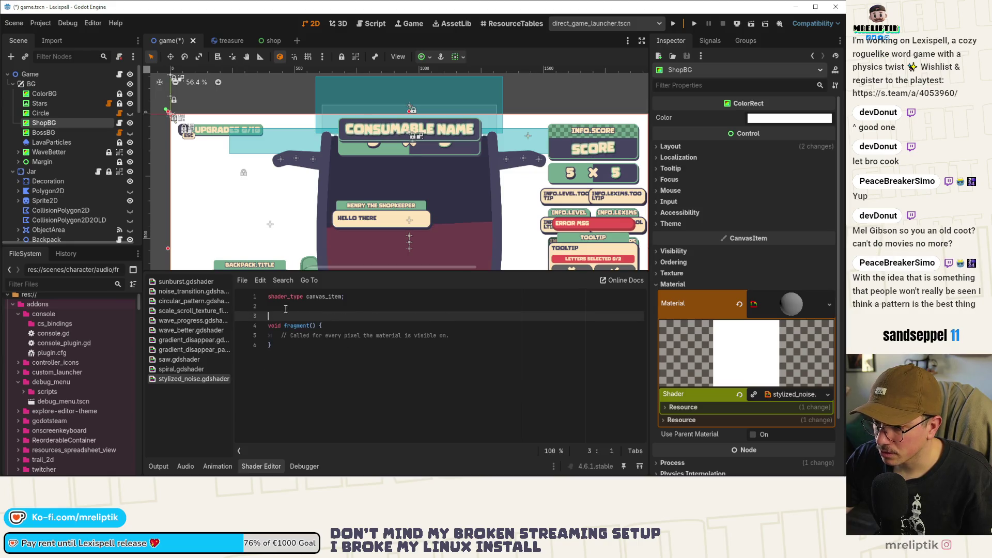
pyautogui.hotkey('ctrl', 'shift', 'k')
pyautogui.press('BackSpace')
pyautogui.write('unfiroma')
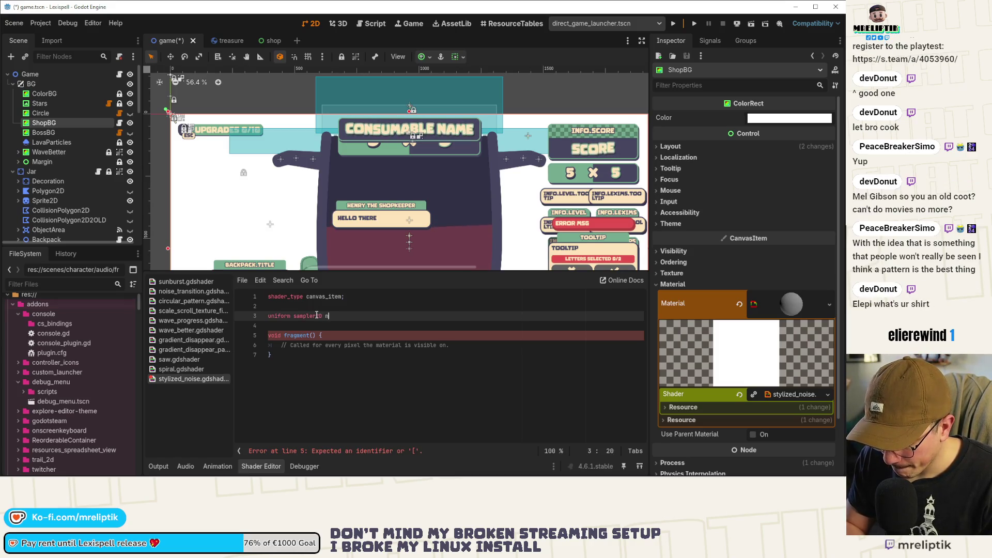
pyautogui.write(':')
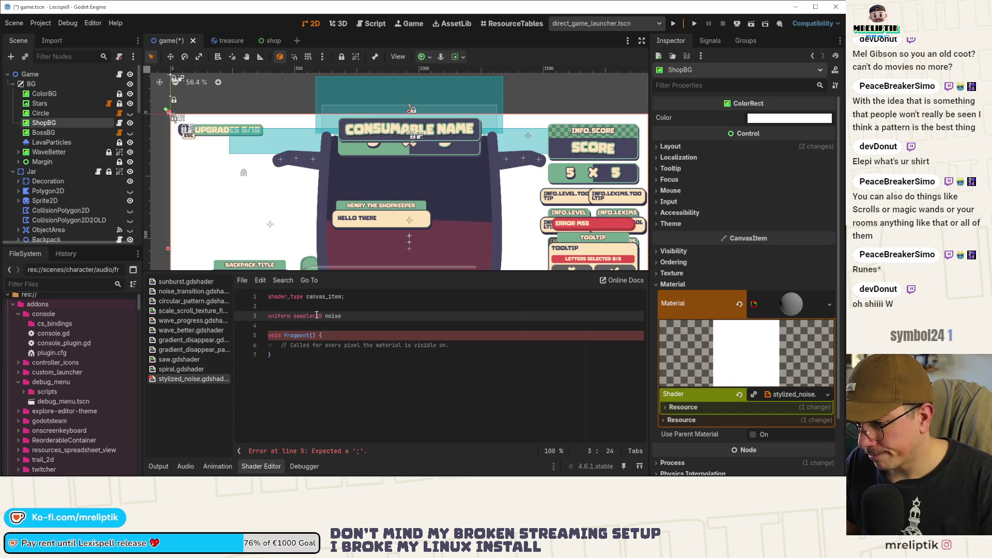
# - Replace fragment's template comment with a commented-out draft vec3 line, then save
pyautogui.press('Down')
pyautogui.press('Down')
pyautogui.press('Down')
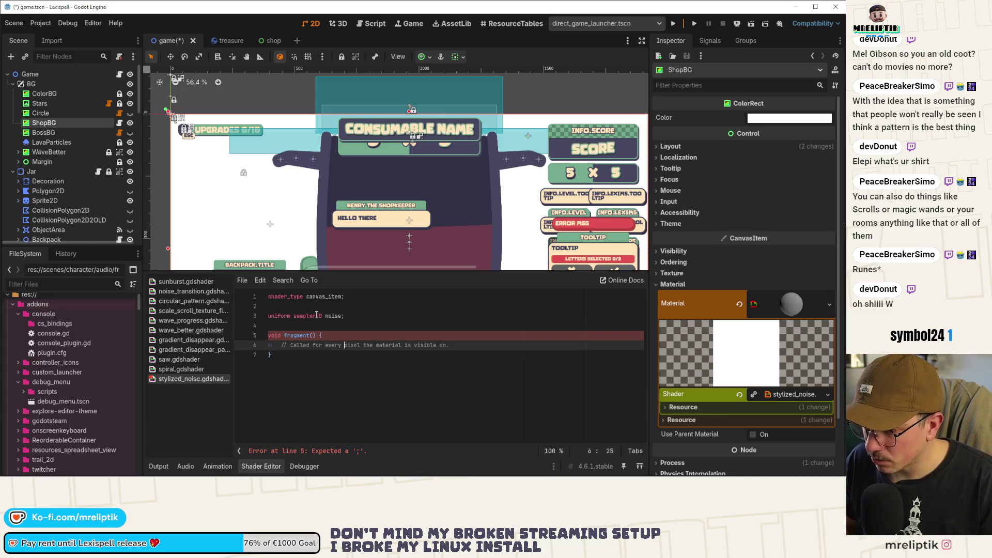
pyautogui.hotkey('shift', 'Home')
pyautogui.press('BackSpace')
pyautogui.press('Down')
pyautogui.press('Return')
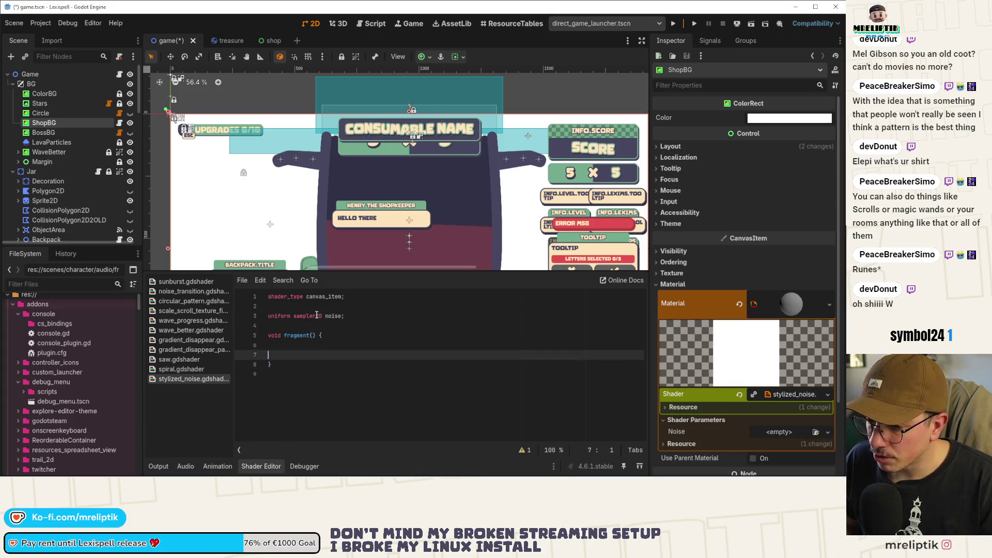
pyautogui.press('Up')
pyautogui.press('Up')
pyautogui.press('Tab')
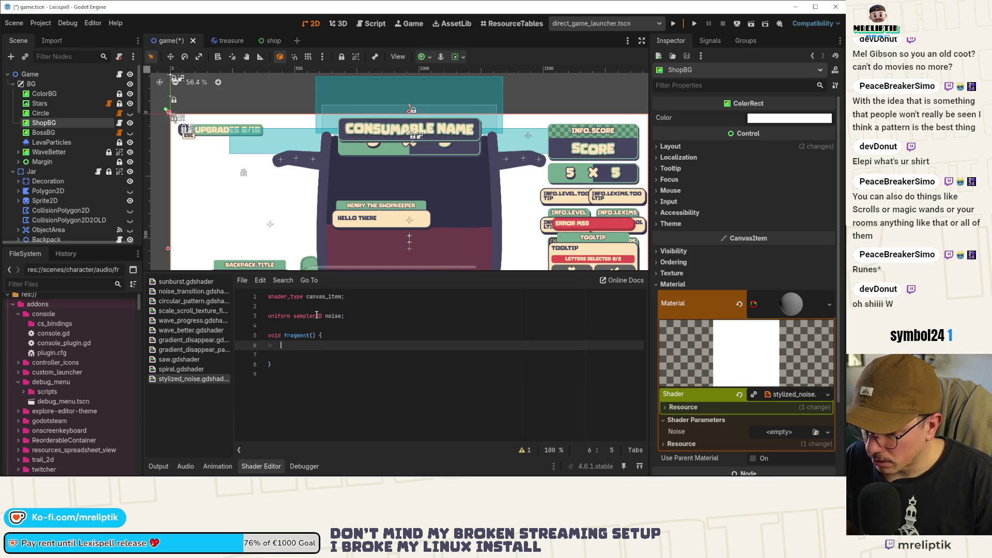
pyautogui.write('vec2')
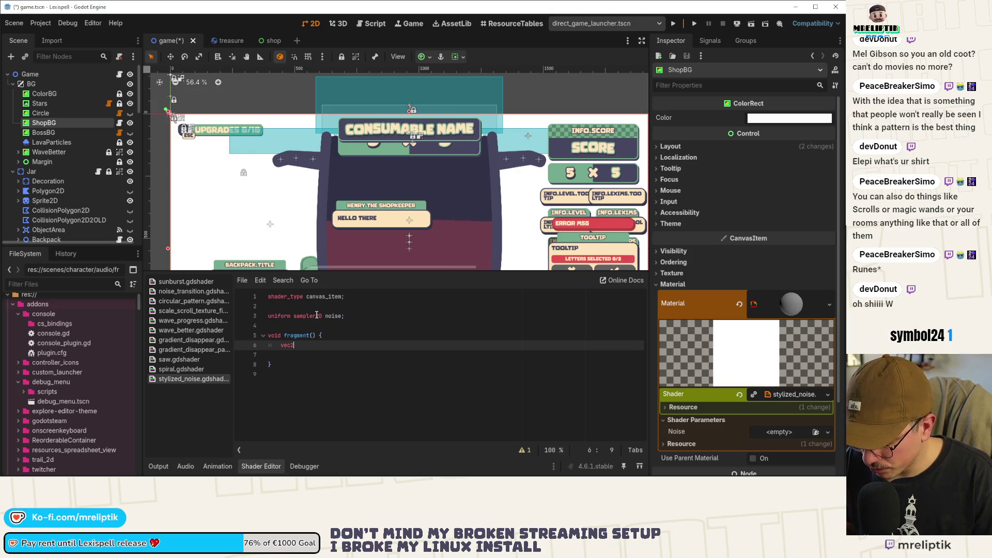
pyautogui.press('BackSpace')
pyautogui.write('4')
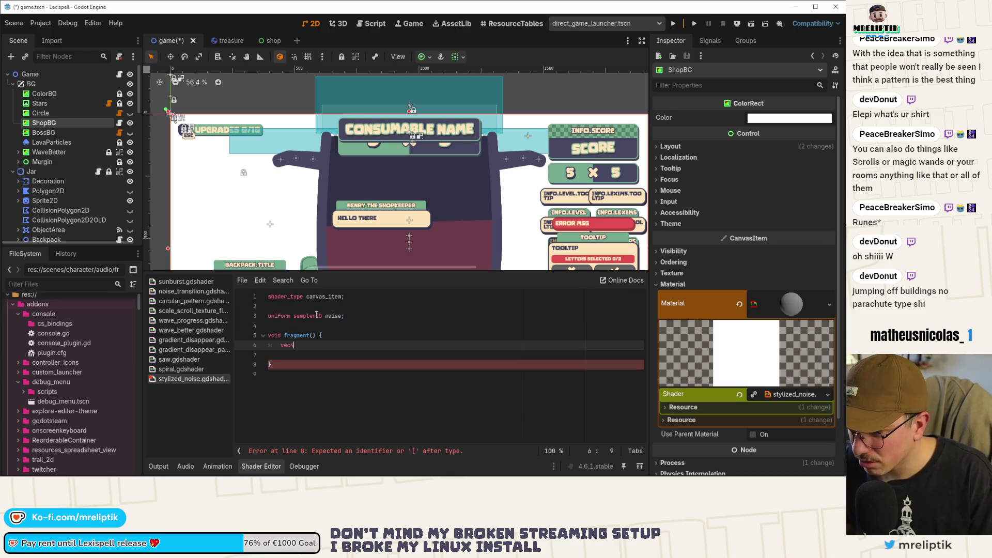
pyautogui.press('BackSpace')
pyautogui.write('3')
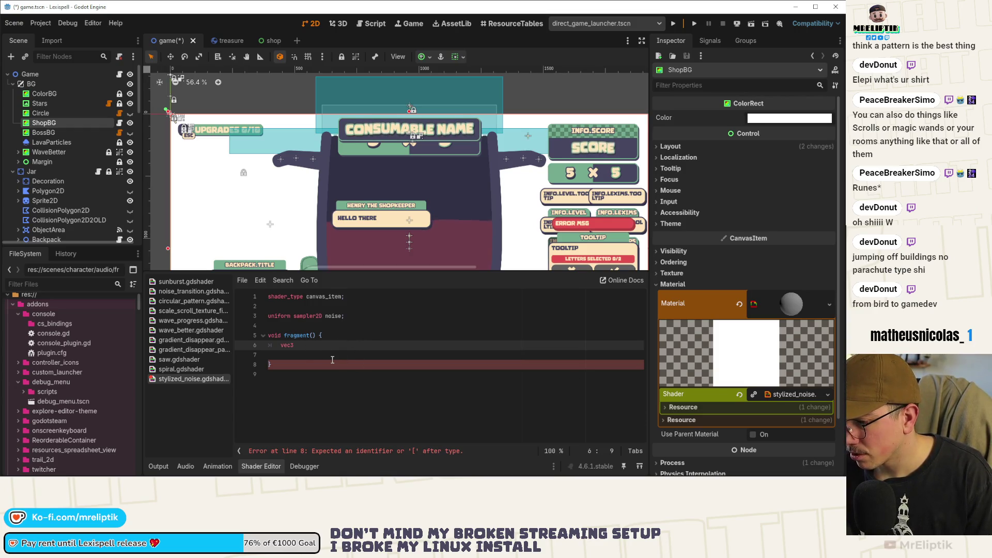
pyautogui.hotkey('ctrl', 'k')
pyautogui.hotkey('ctrl', 's')
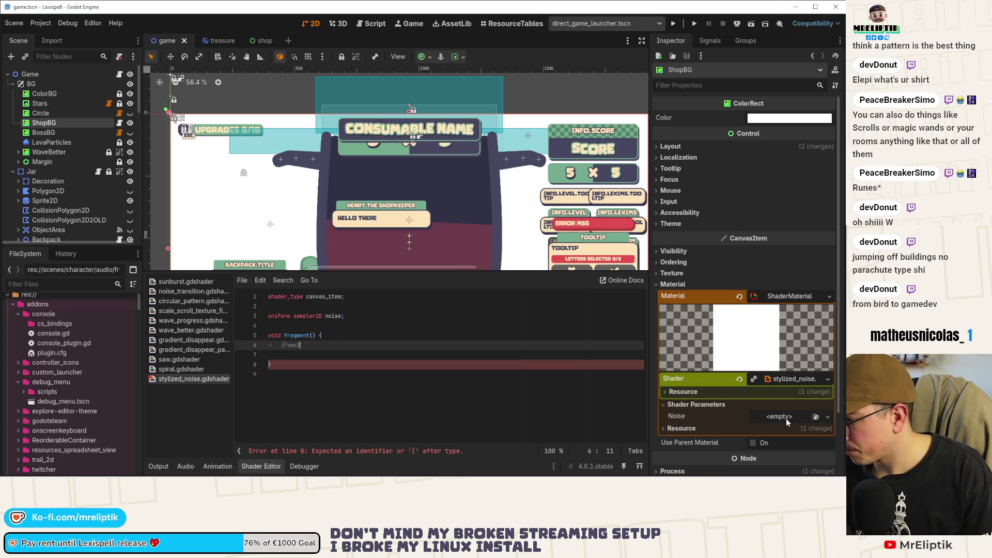
# - Assign a new 256×256 NoiseTexture2D to the shader's Noise parameter
pyautogui.click(783, 422)
pyautogui.click(770, 362)
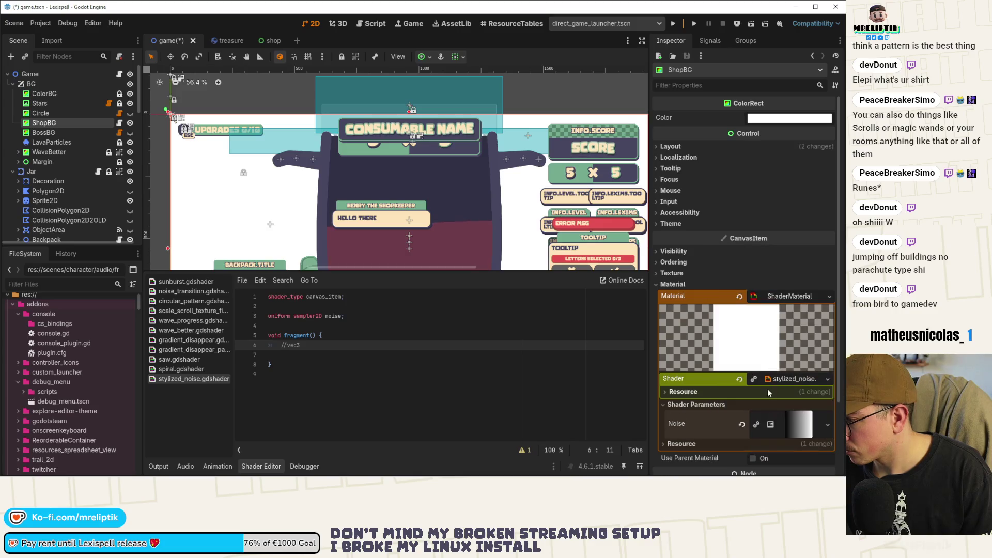
pyautogui.click(743, 425)
pyautogui.click(780, 417)
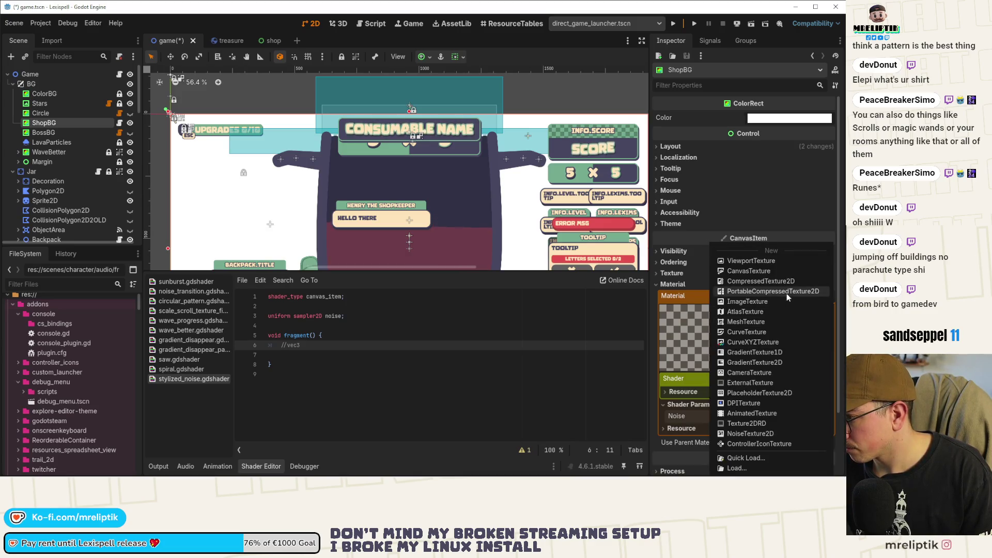
pyautogui.click(758, 434)
pyautogui.click(775, 418)
pyautogui.scroll(-3, 772, 418)
pyautogui.click(781, 208)
pyautogui.write('2546')
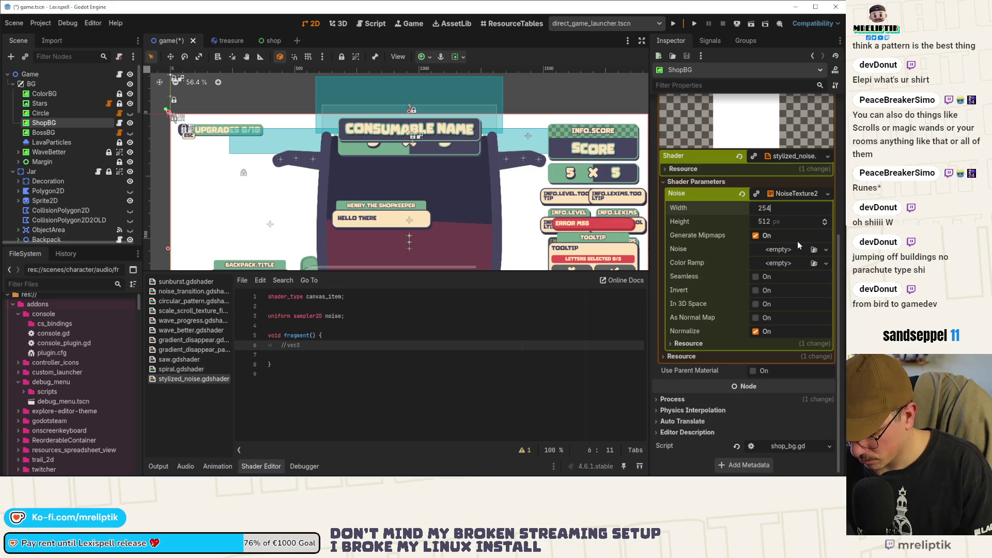
pyautogui.press('BackSpace')
pyautogui.press('BackSpace')
pyautogui.write('6')
pyautogui.press('Tab')
pyautogui.write('256')
pyautogui.press('Return')
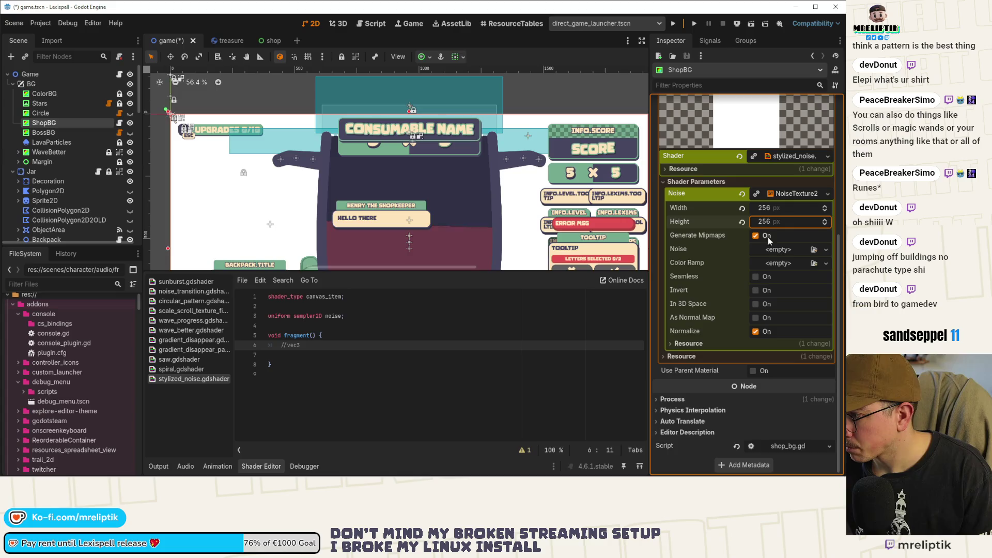
# - Give the texture a seamless FastNoiseLite, trying several noise types before settling on Perlin
pyautogui.click(785, 250)
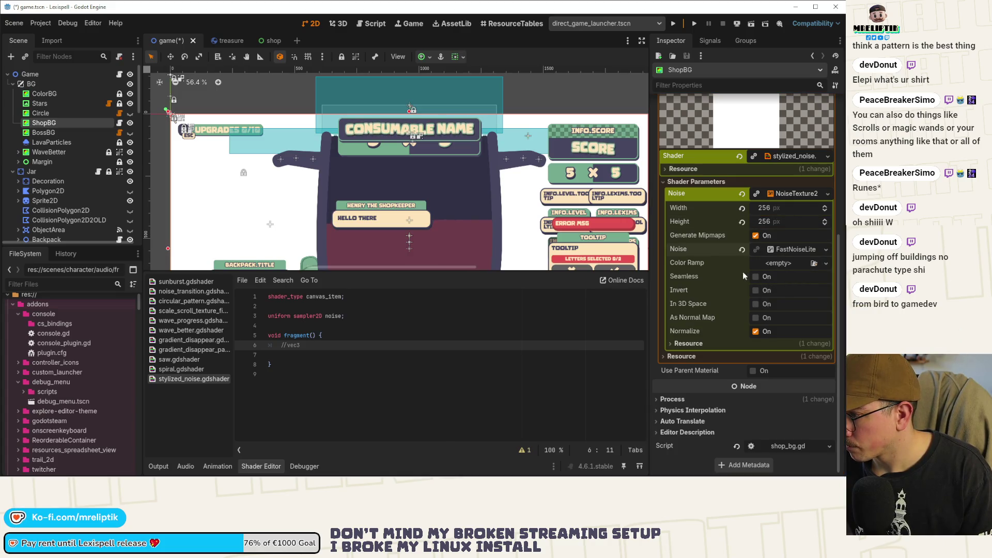
pyautogui.click(755, 278)
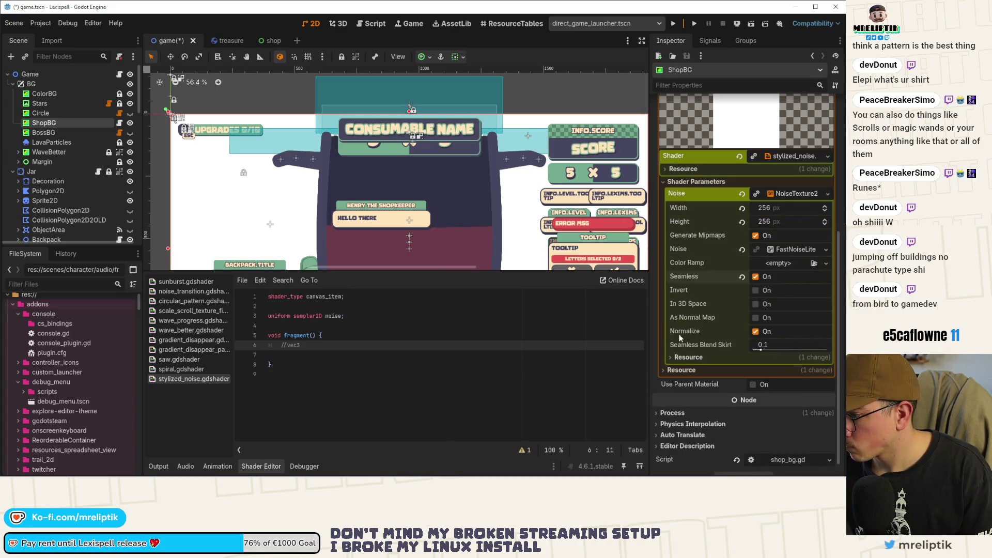
pyautogui.click(785, 249)
pyautogui.scroll(-3, 777, 294)
pyautogui.click(778, 238)
pyautogui.click(786, 273)
pyautogui.click(783, 237)
pyautogui.click(785, 274)
pyautogui.click(783, 239)
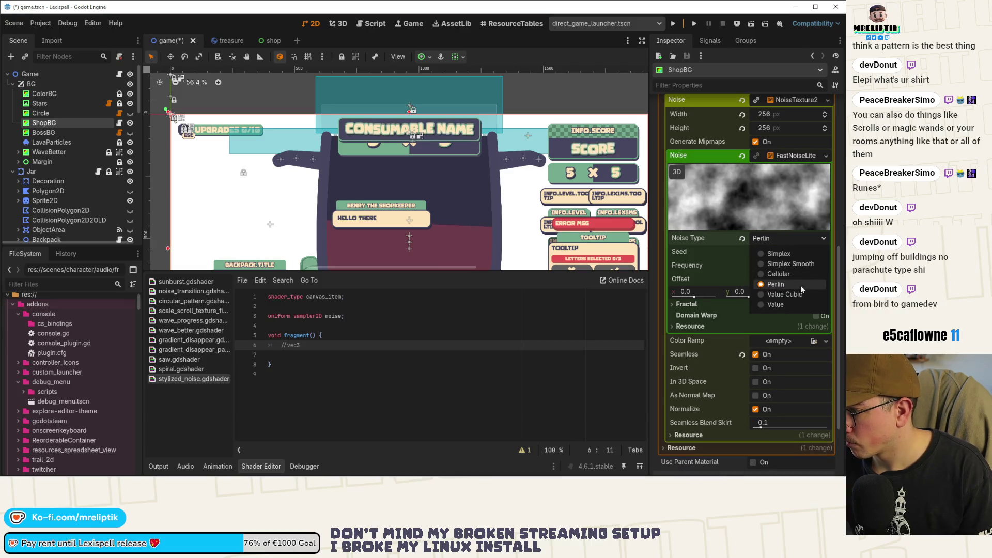
pyautogui.click(792, 294)
pyautogui.moveTo(790, 270)
pyautogui.mouseDown()
pyautogui.moveTo(767, 272)
pyautogui.moveTo(778, 270)
pyautogui.mouseUp()
pyautogui.click(776, 238)
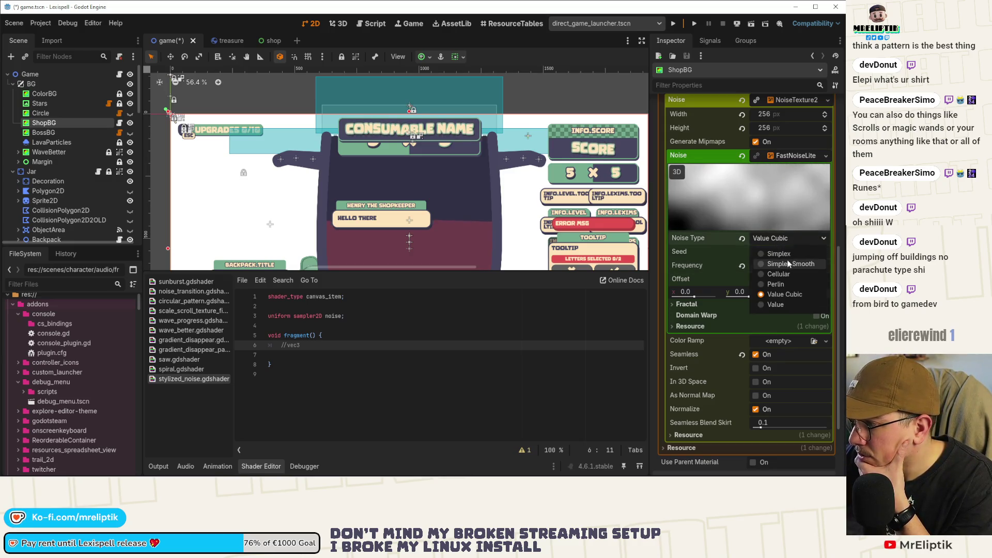
pyautogui.click(784, 275)
pyautogui.click(785, 240)
pyautogui.click(775, 284)
pyautogui.click(778, 239)
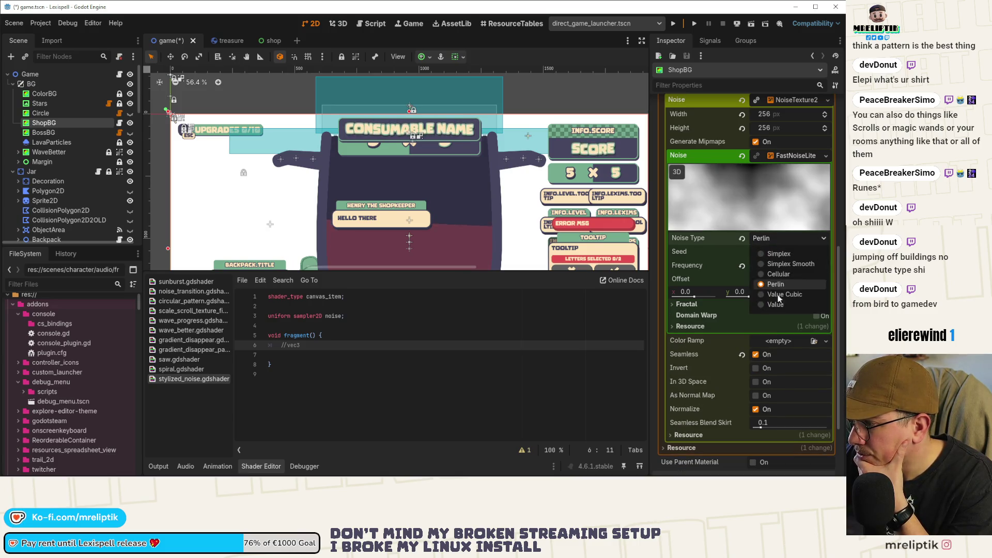
pyautogui.click(777, 264)
pyautogui.click(777, 239)
pyautogui.click(780, 285)
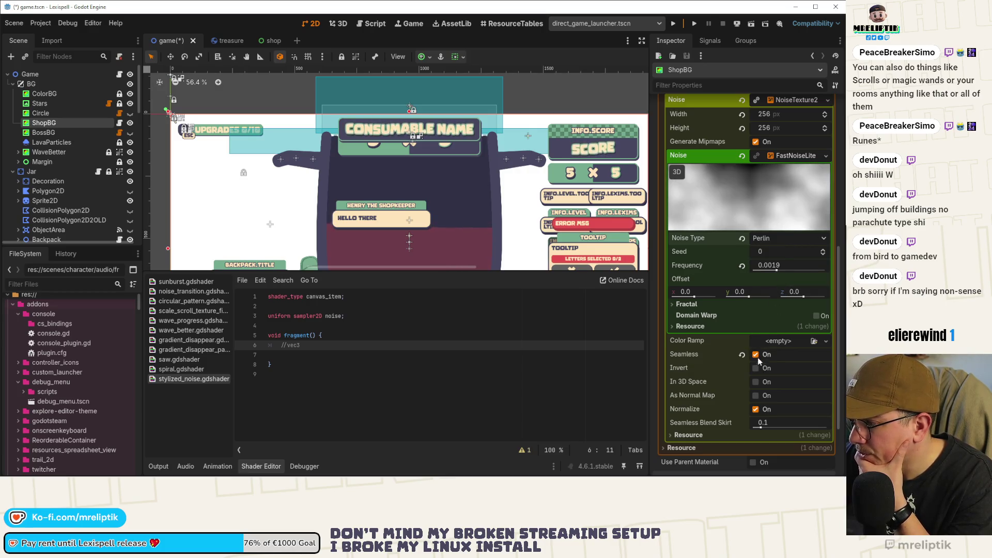
# - Set the noise to 3 fractal octaves and frequency 0.0042, then save the scene
pyautogui.click(706, 317)
pyautogui.click(706, 316)
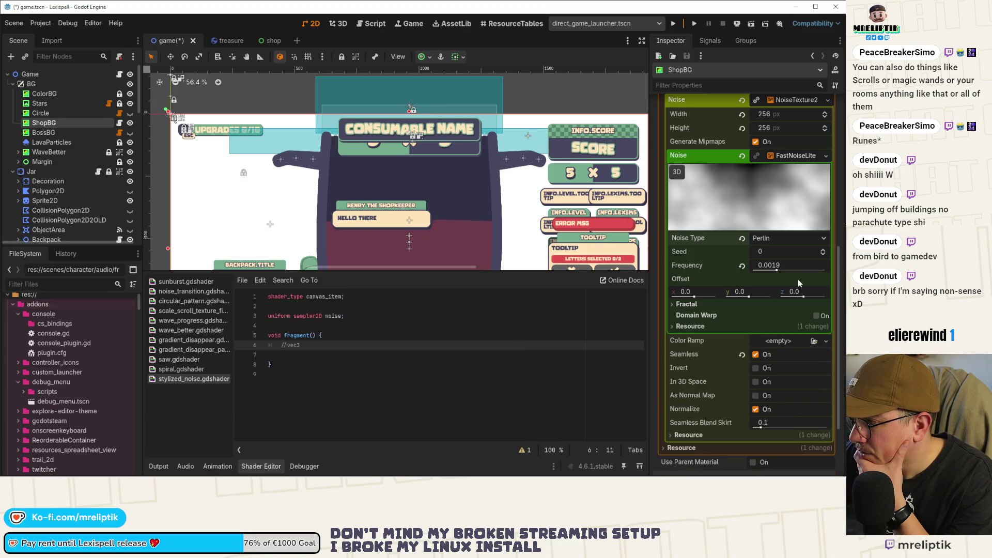
pyautogui.click(686, 305)
pyautogui.moveTo(785, 330); pyautogui.dragTo(764, 330)
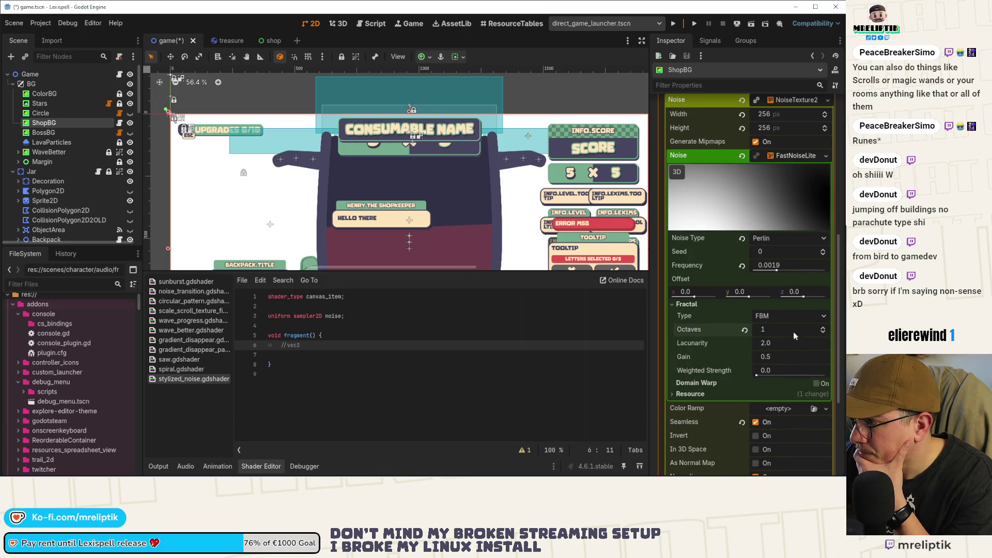
pyautogui.click(823, 328)
pyautogui.click(823, 328)
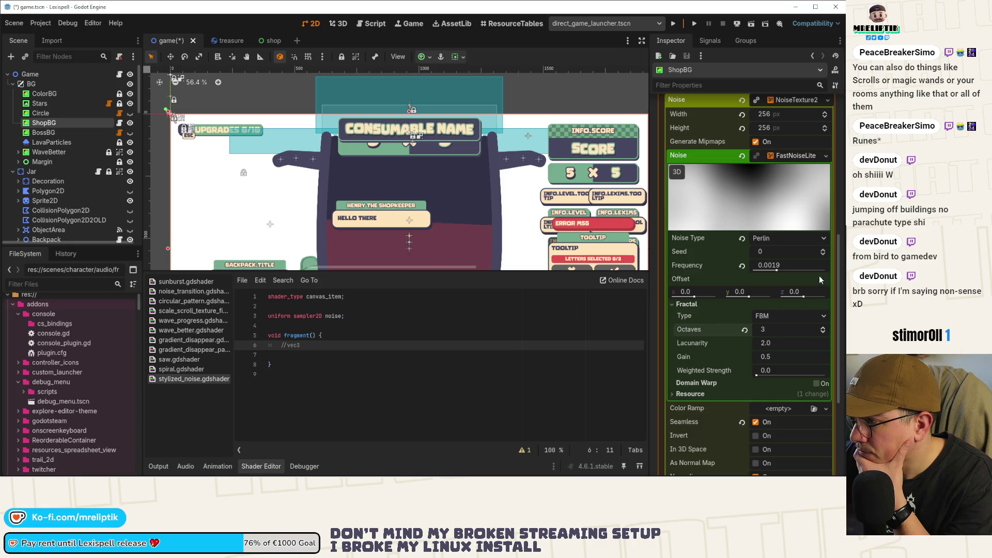
pyautogui.moveTo(784, 271); pyautogui.dragTo(783, 273)
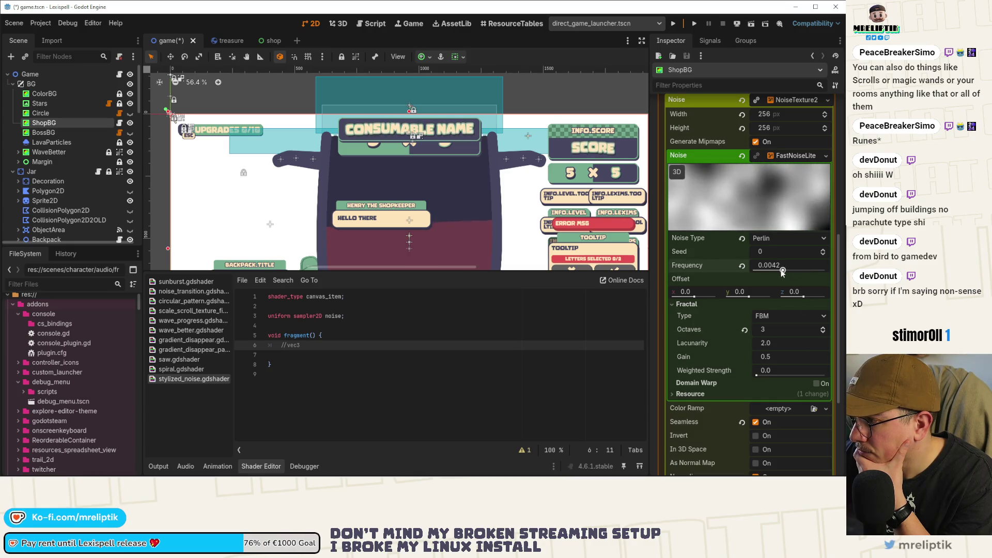
pyautogui.click(351, 373)
pyautogui.hotkey('ctrl', 's')
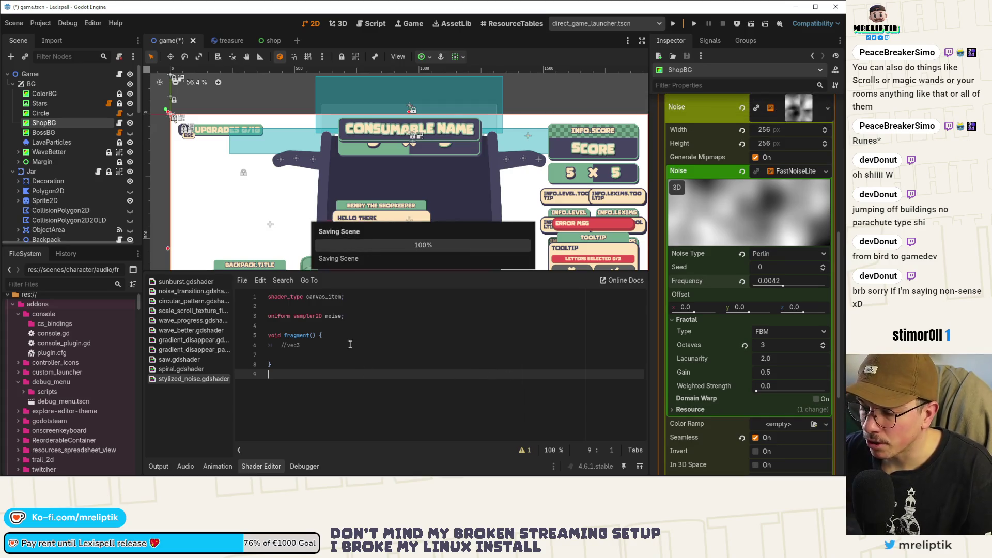
# - Add 'uniform sampler2D gradient;' below the noise uniform and save
pyautogui.click(370, 321)
pyautogui.press('Return')
pyautogui.write('un')
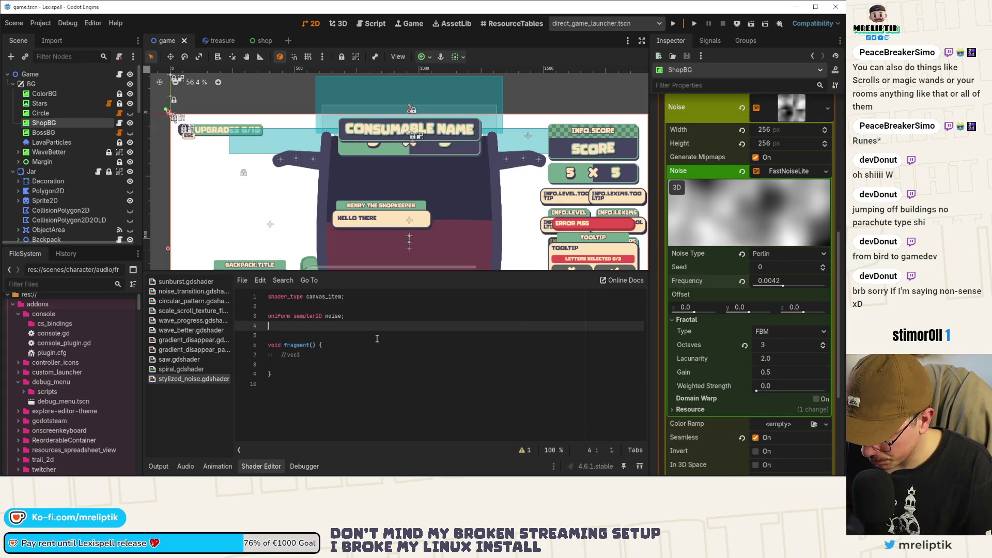
pyautogui.write('iform')
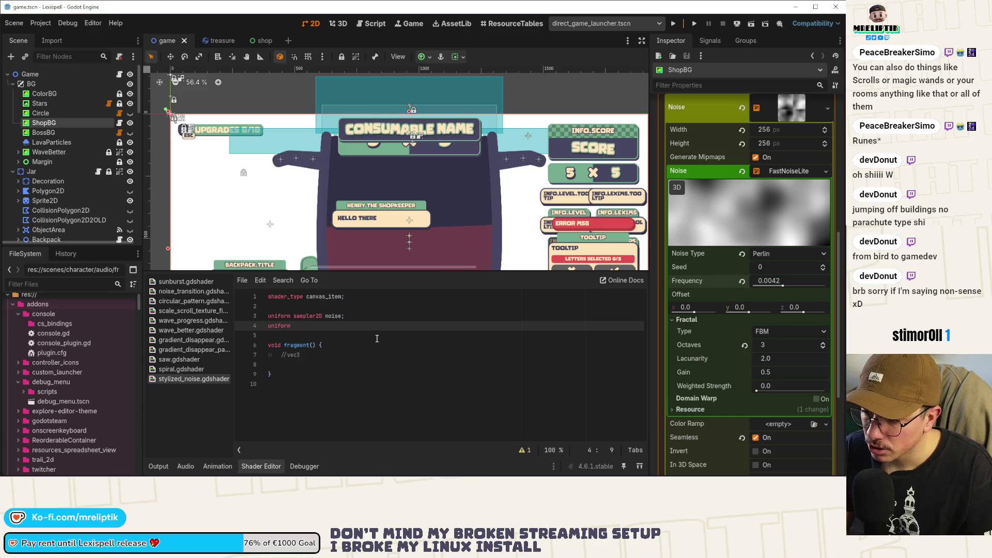
pyautogui.write('dient')
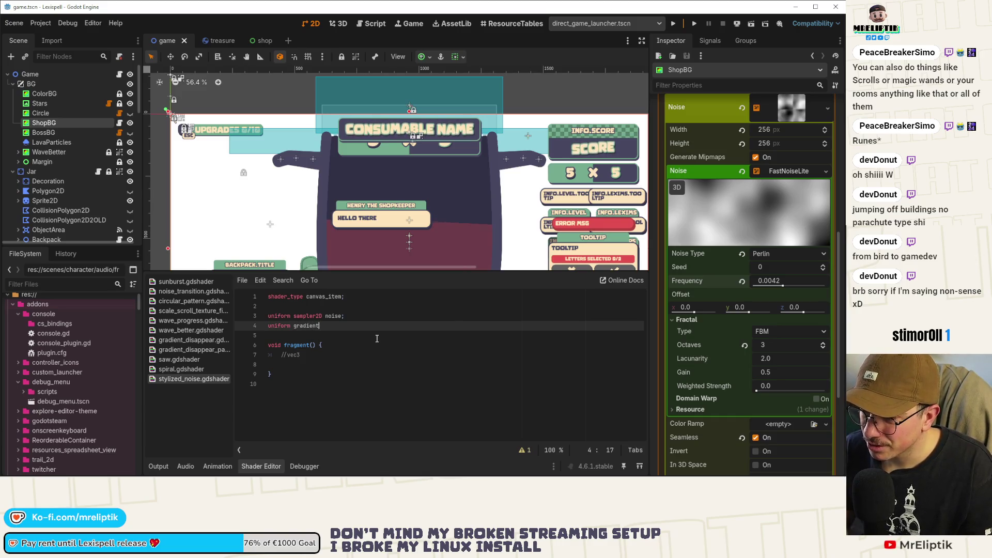
pyautogui.hotkey('ctrl', 'Left')
pyautogui.write('sampler2D')
pyautogui.press('End')
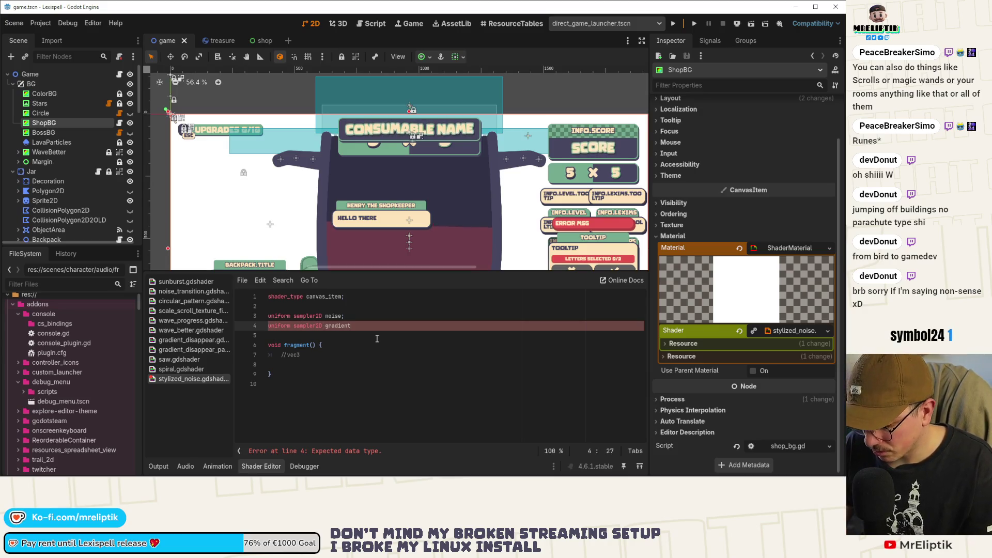
pyautogui.write(';')
pyautogui.hotkey('ctrl', 's')
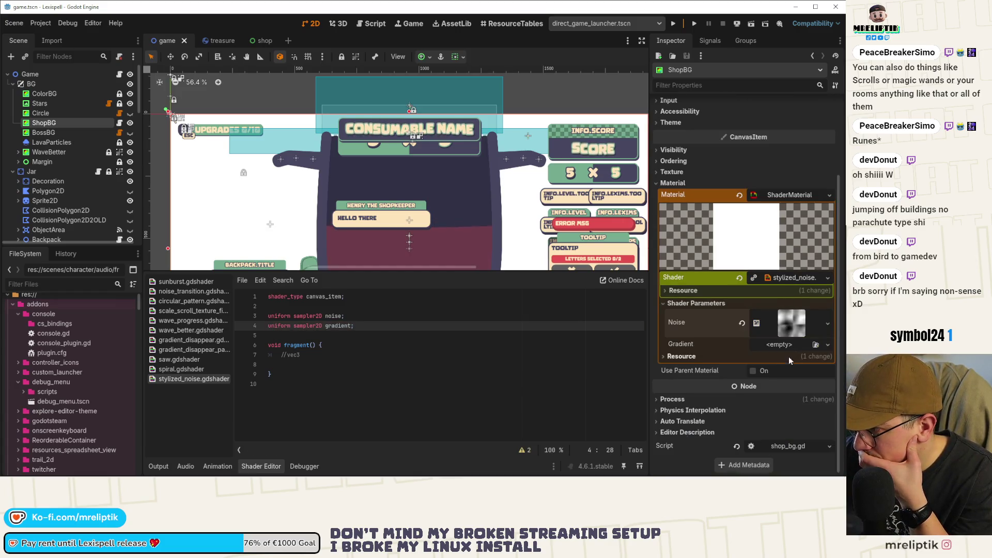
# - Fill Gradient with a GradientTexture1D running green 74ab8e to cream fde4b9, and save
pyautogui.click(780, 344)
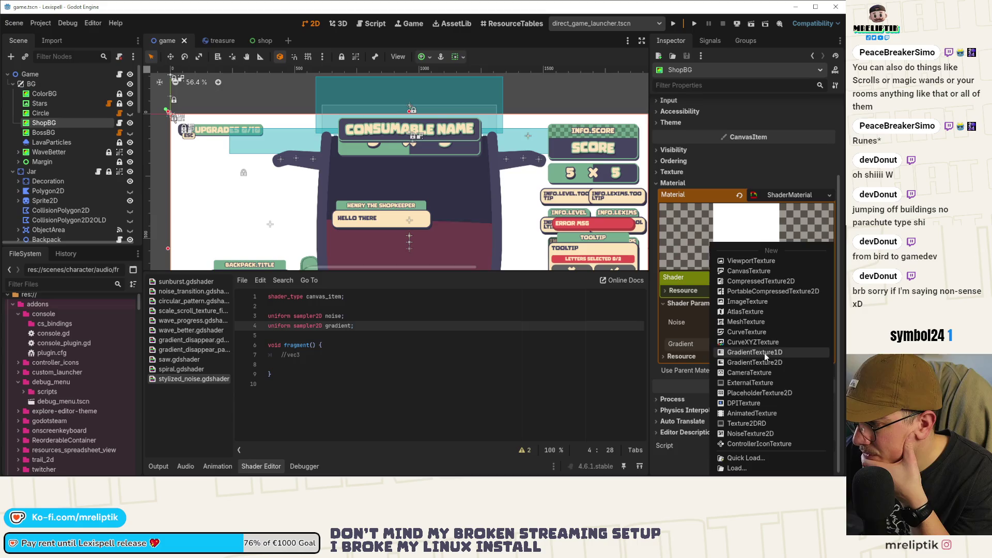
pyautogui.click(765, 353)
pyautogui.click(777, 306)
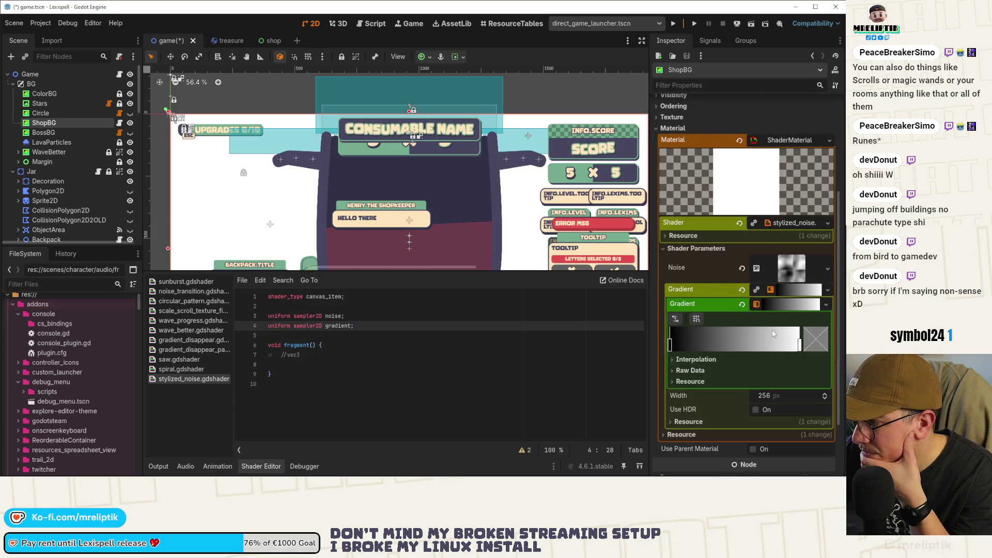
pyautogui.doubleClick(672, 345)
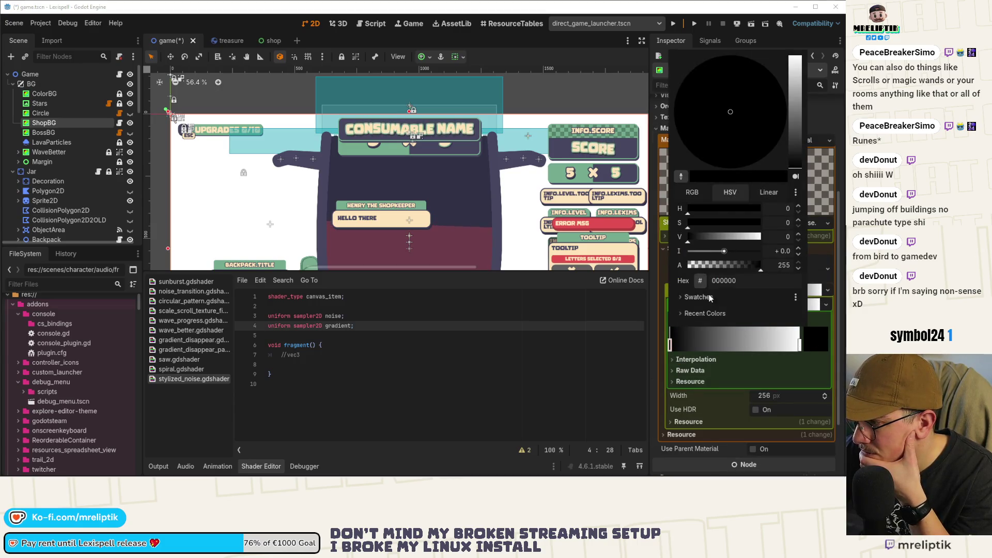
pyautogui.click(711, 312)
pyautogui.doubleClick(800, 344)
pyautogui.press('Escape')
pyautogui.click(827, 347)
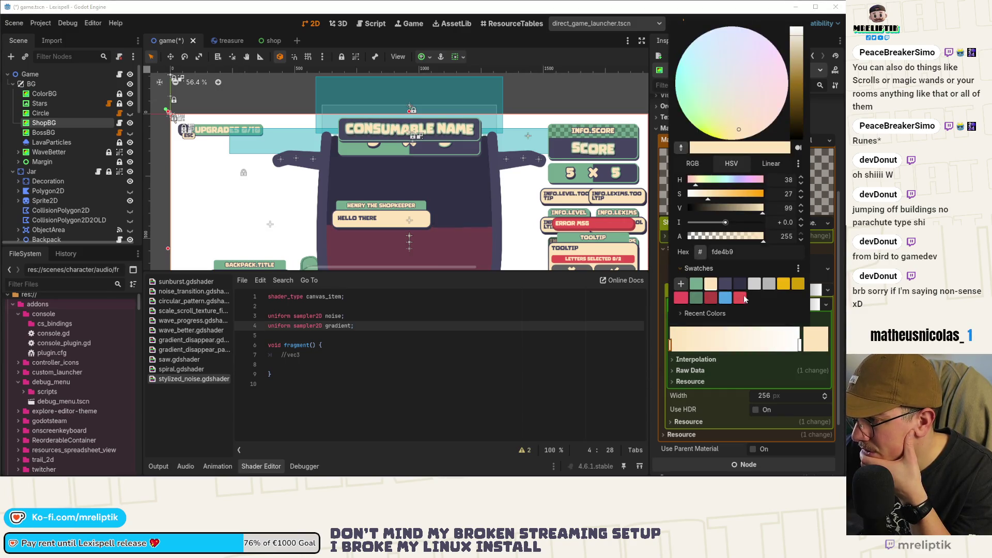
pyautogui.click(697, 284)
pyautogui.click(800, 344)
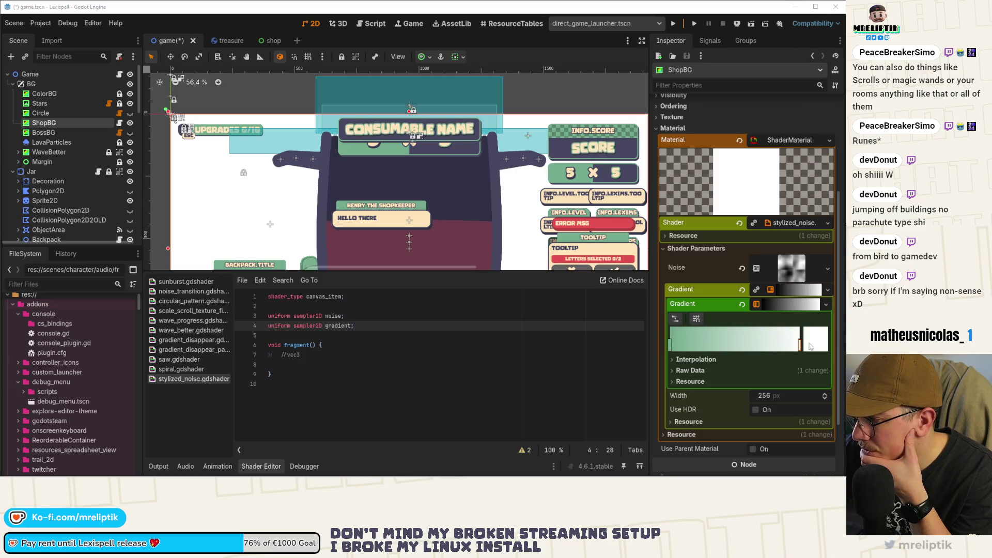
pyautogui.click(816, 339)
pyautogui.click(711, 283)
pyautogui.press('Escape')
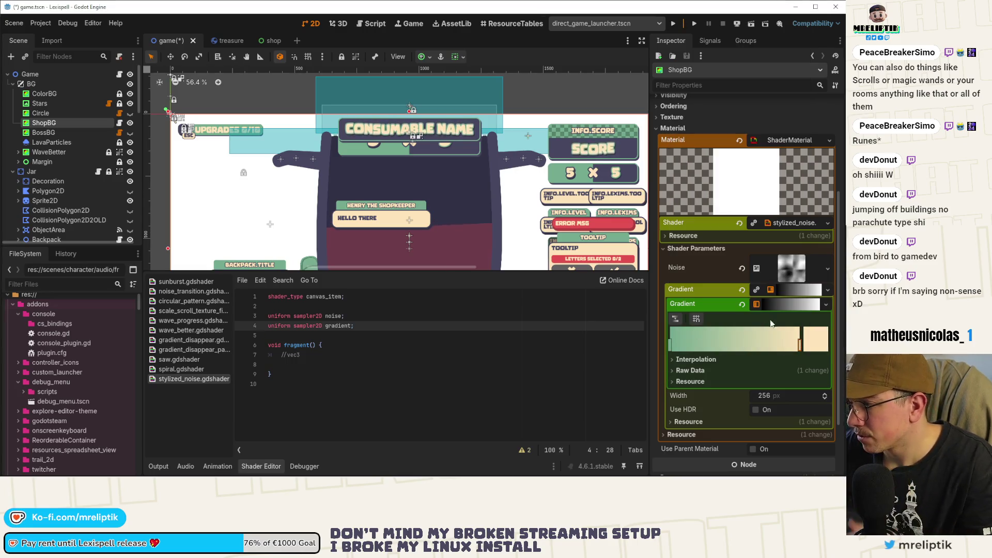
pyautogui.hotkey('ctrl', 's')
pyautogui.click(287, 355)
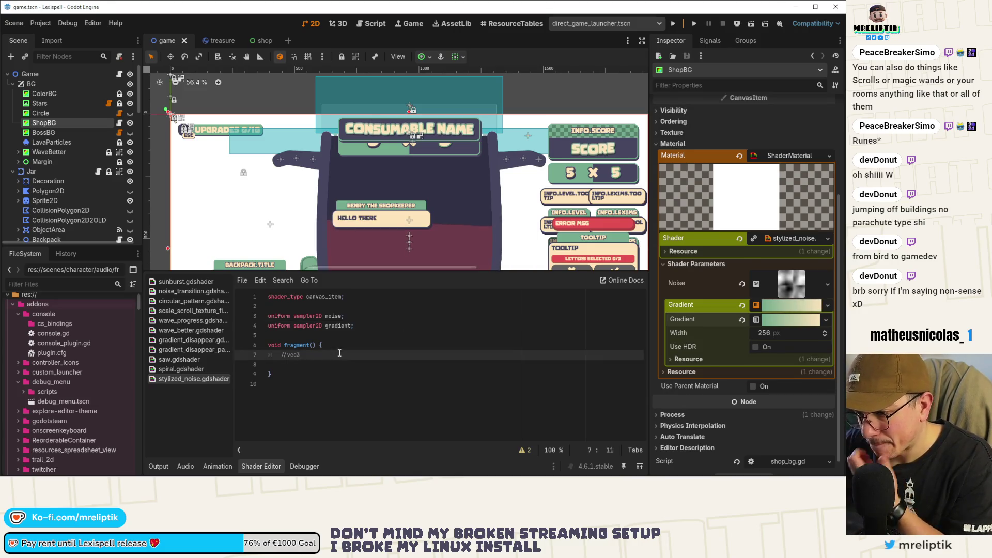
# - Uncomment the vec3 texture line and add 'vec2 moving_uv = UV + TIME * 0.1;' above it
pyautogui.press('BackSpace')
pyautogui.press('BackSpace')
pyautogui.press('End')
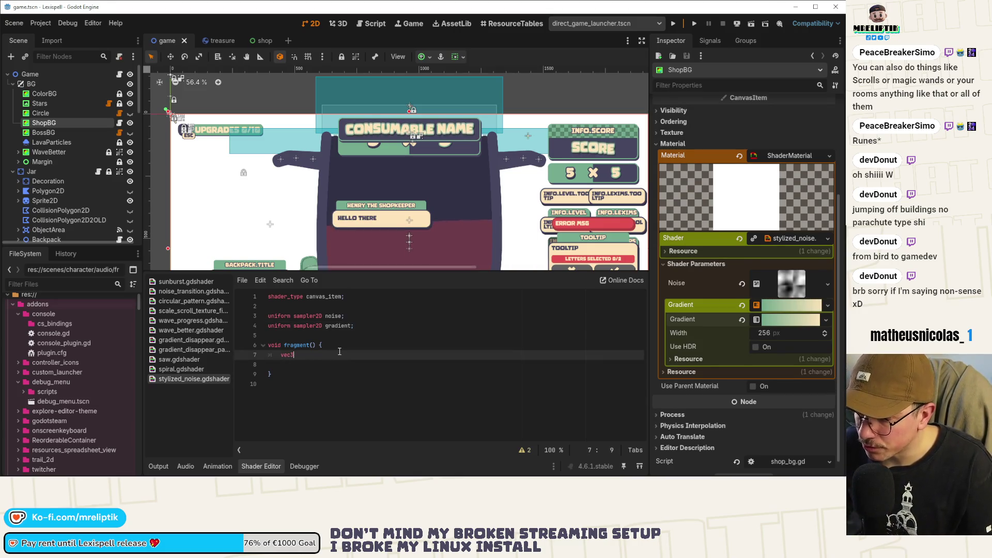
pyautogui.write(' = ')
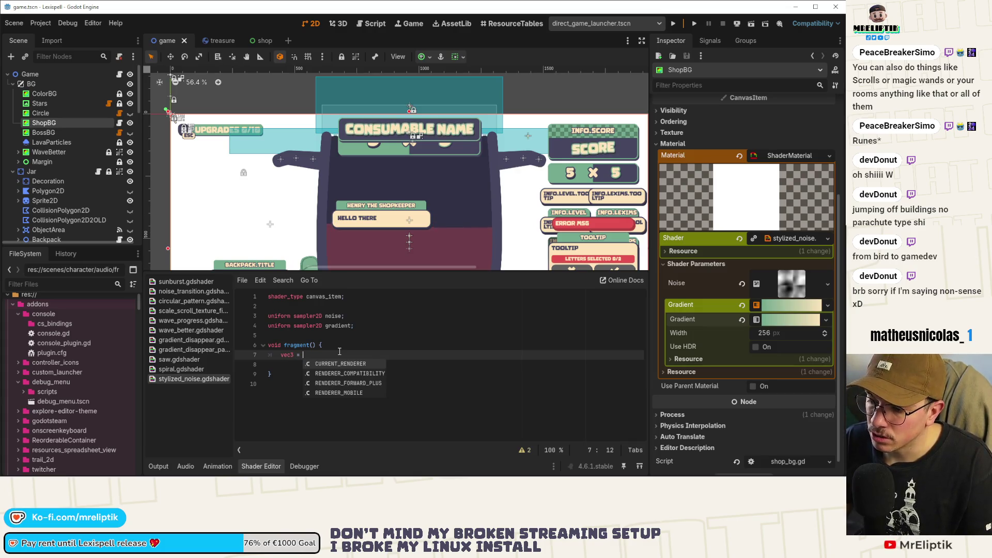
pyautogui.write('texture(')
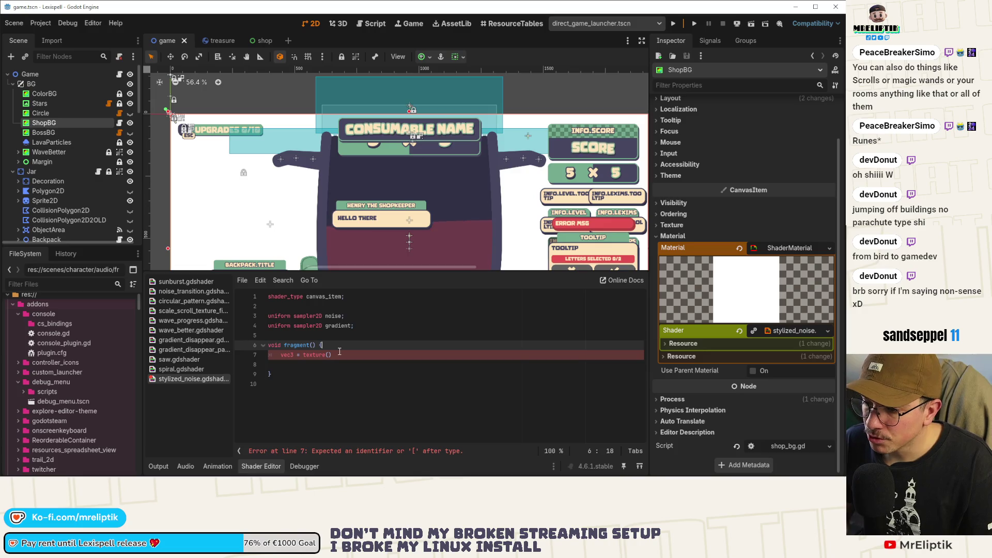
pyautogui.hotkey('ctrl', 'shift', 'Return')
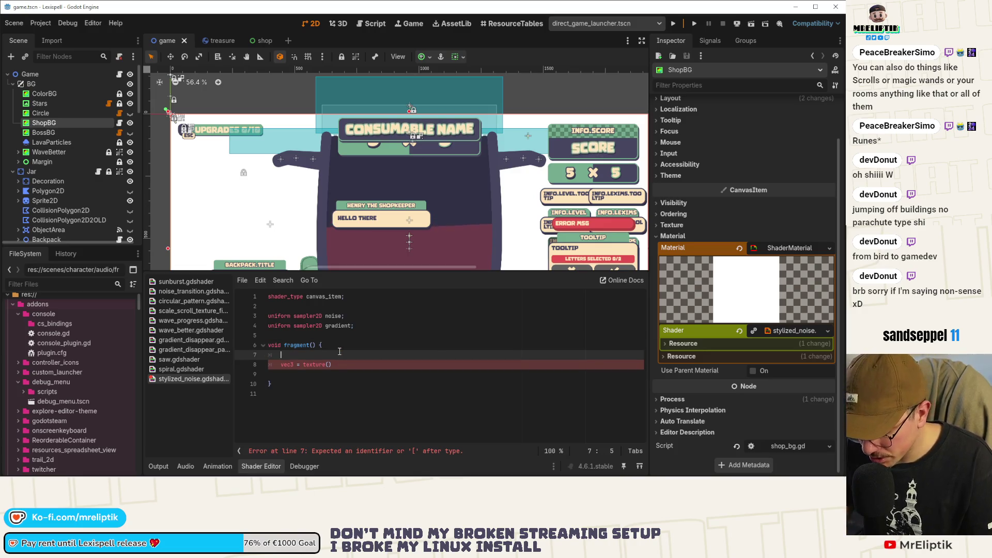
pyautogui.write('vec2 moving_uv')
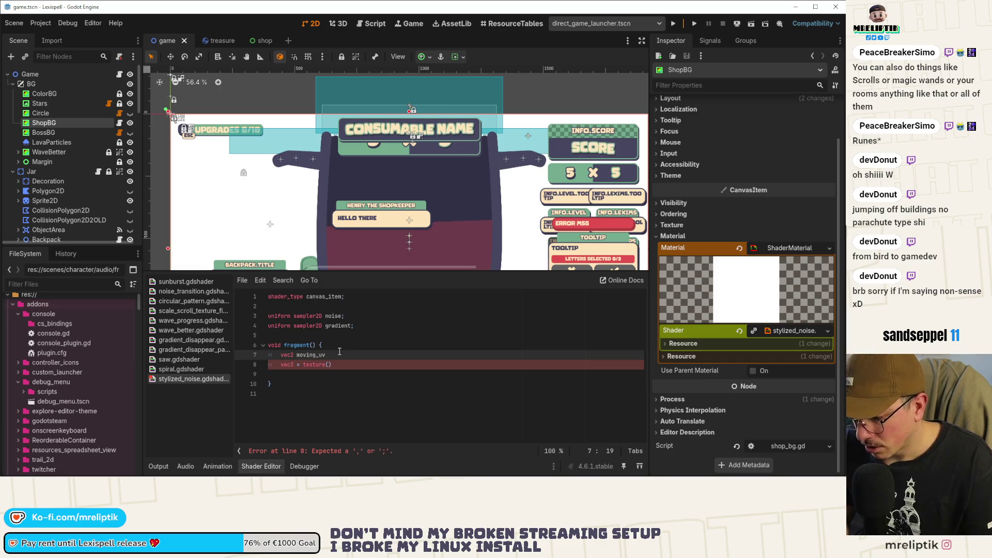
pyautogui.write(' = ')
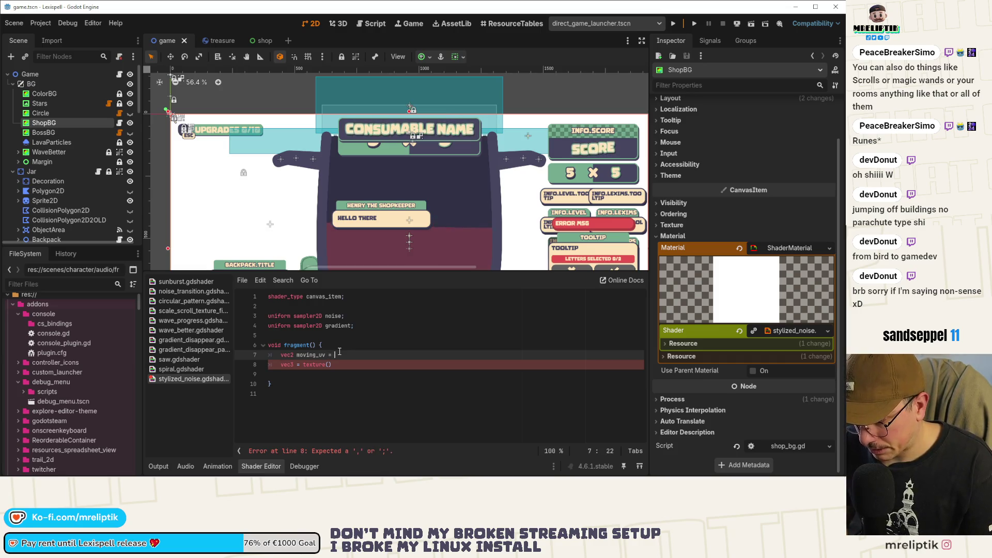
pyautogui.write('UV')
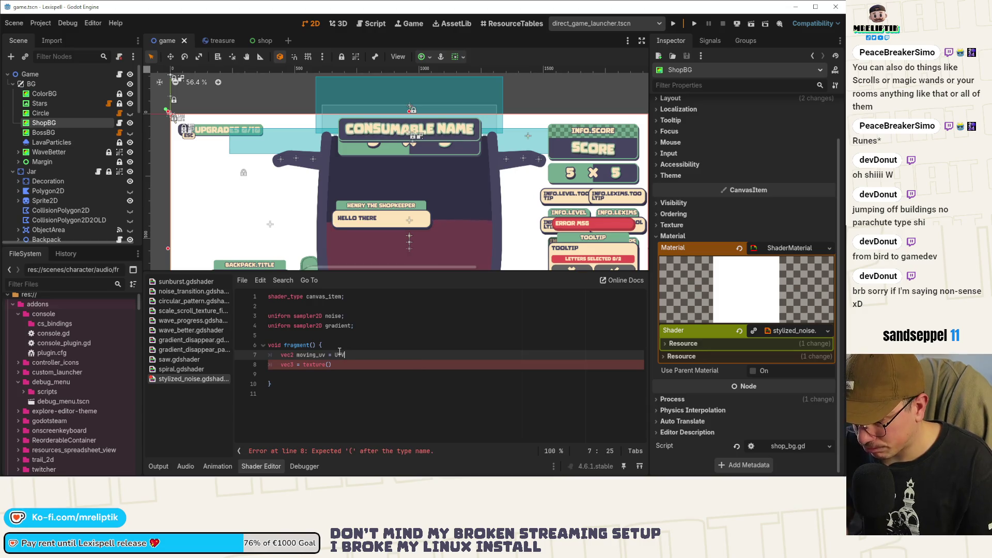
pyautogui.write(' + TIME ')
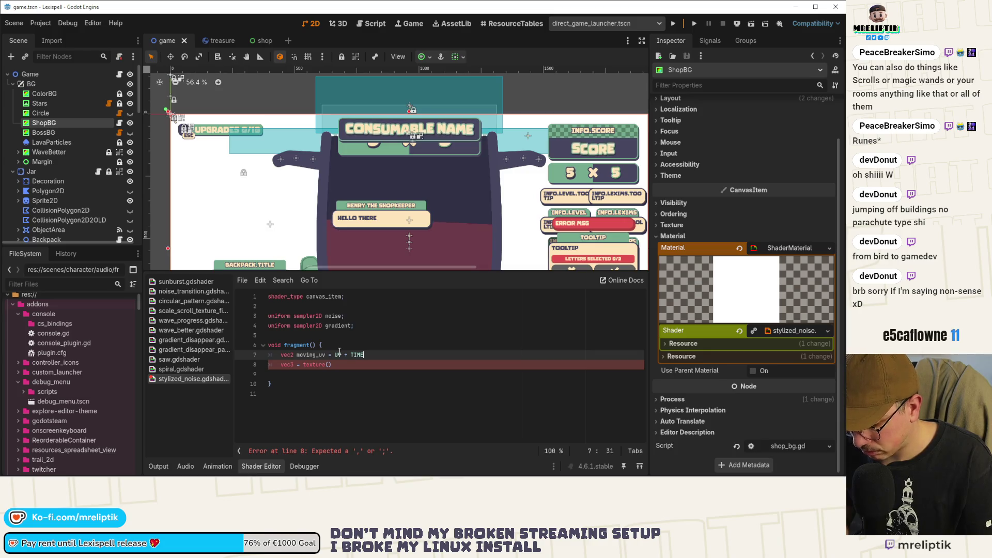
pyautogui.write('* 0.1')
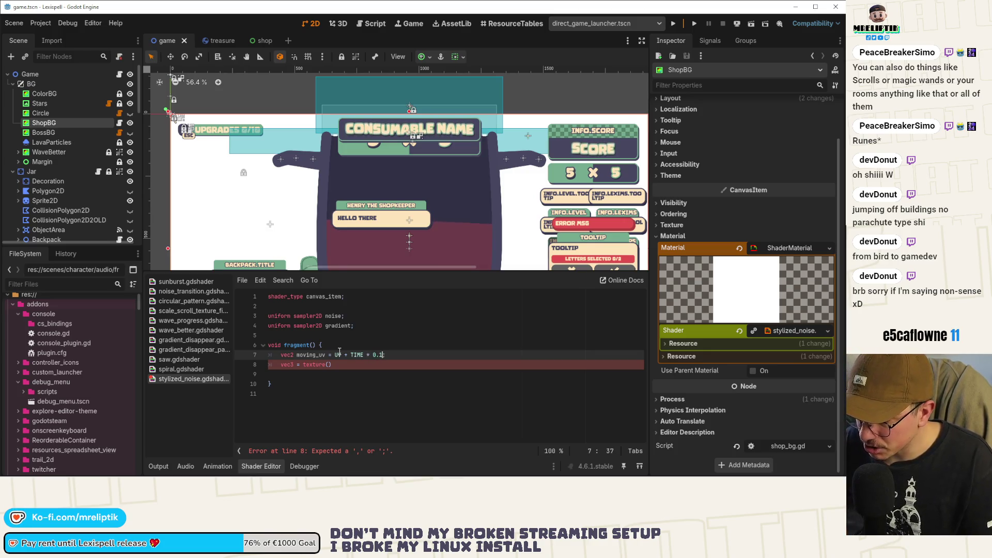
pyautogui.hotkey('ctrl', 's')
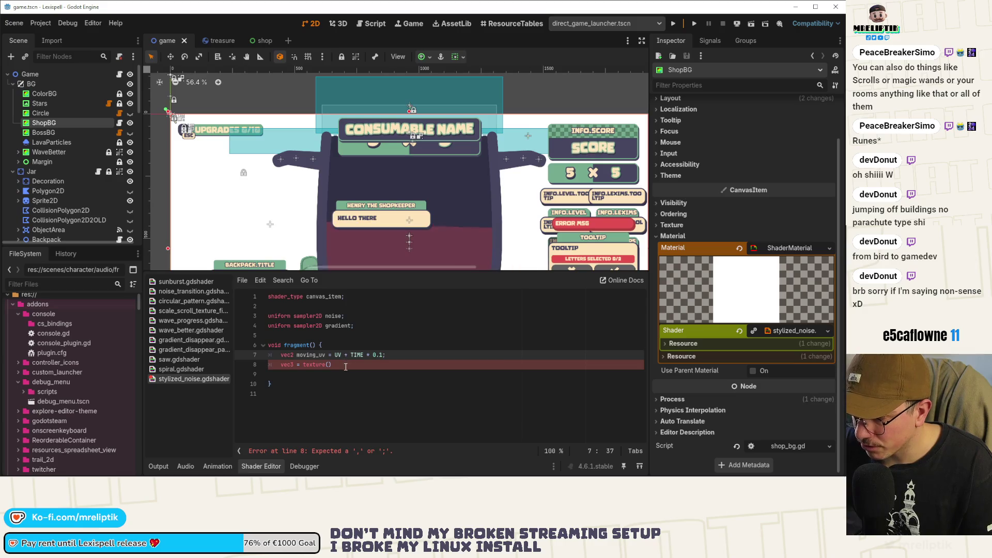
pyautogui.write(';')
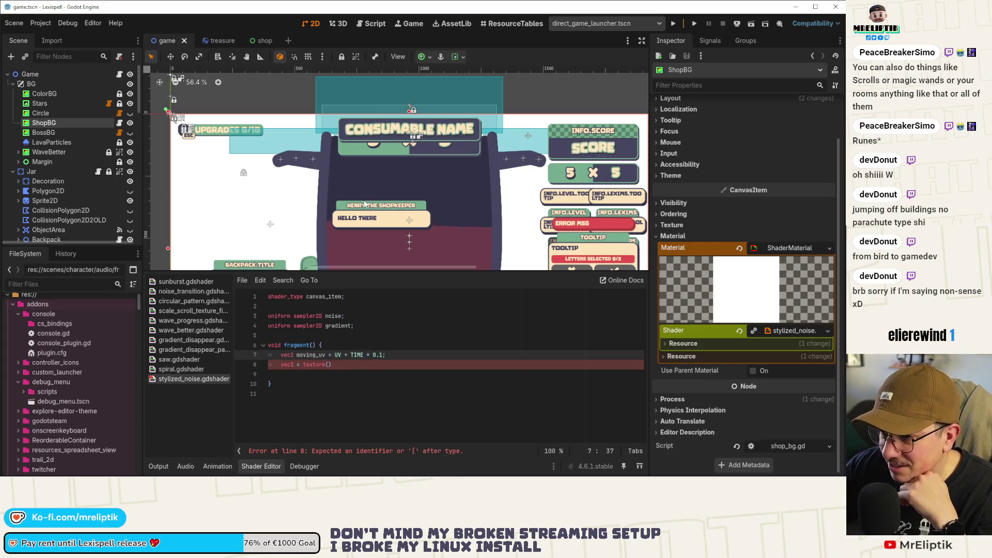
# - Zoom the canvas out to 38.6% and bring up the 'abstract background pattern' image results
pyautogui.scroll(-4, 365, 205)
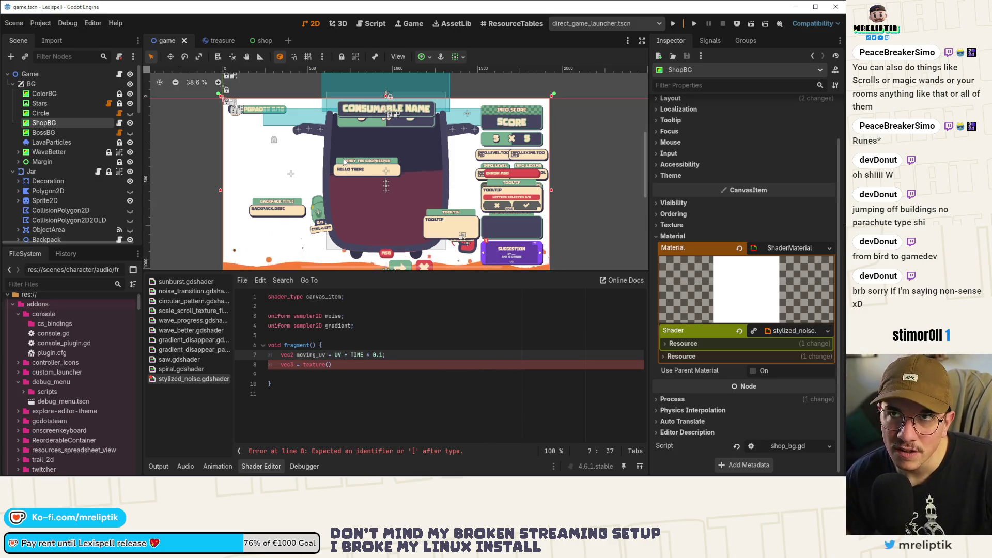
pyautogui.write(';')
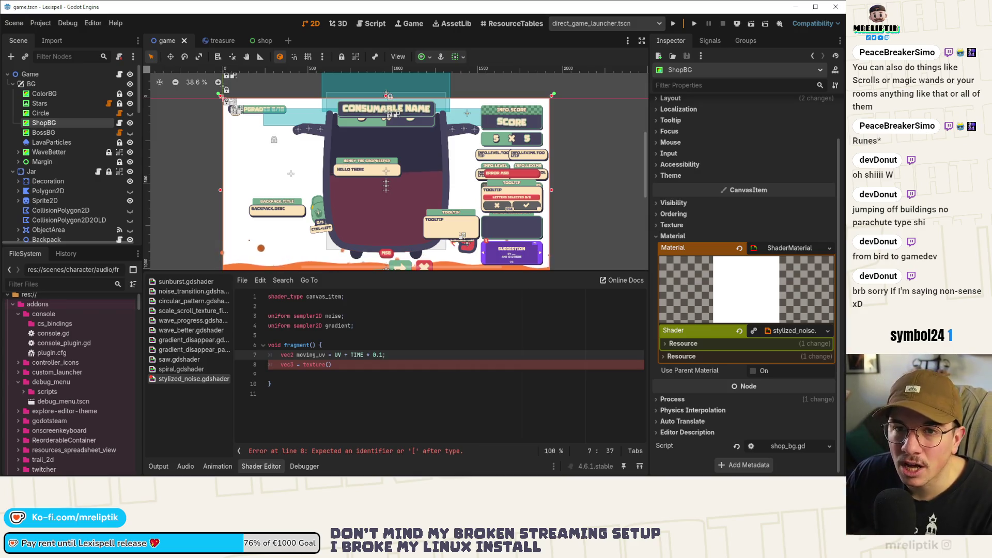
pyautogui.hotkey('alt', 'Tab')
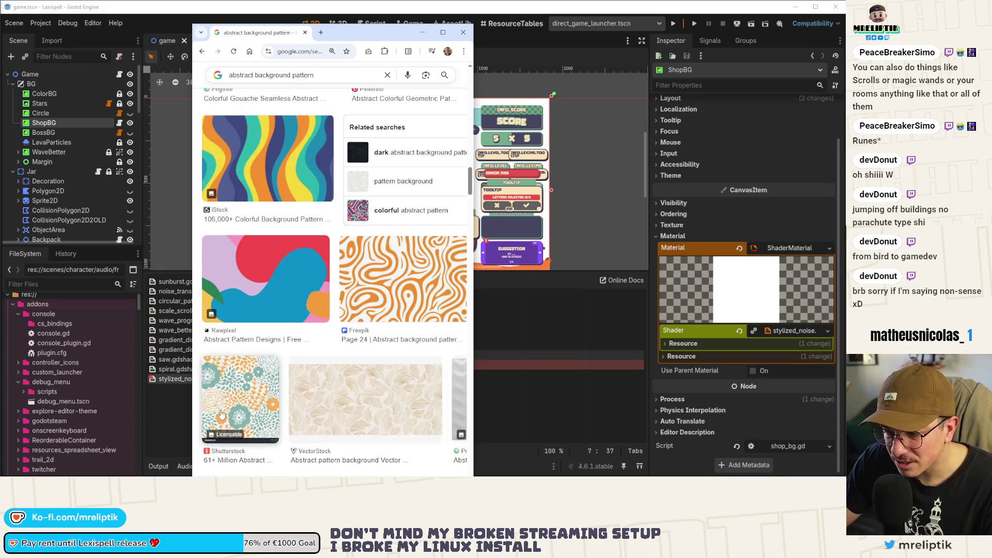
# - Browse the abstract pattern image results in Chrome, then minimize it to return to Godot
pyautogui.scroll(-1, 321, 404)
pyautogui.scroll(-4, 321, 404)
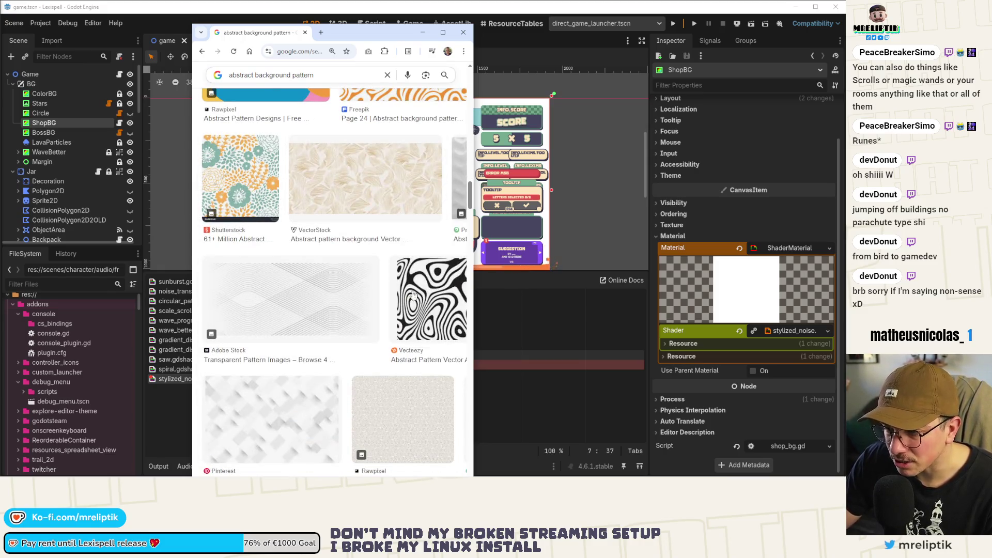
pyautogui.scroll(-5, 382, 341)
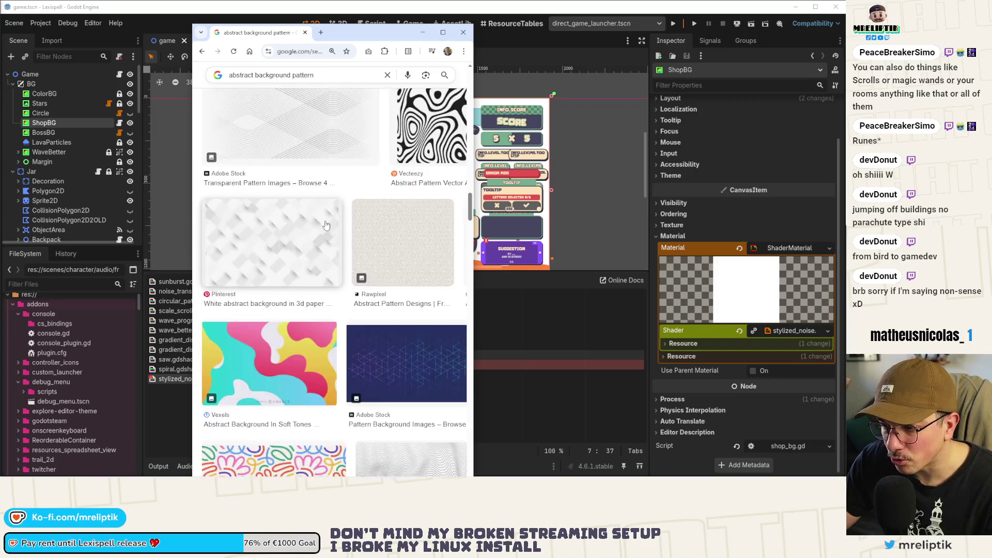
pyautogui.scroll(6, 330, 207)
pyautogui.moveTo(258, 24); pyautogui.dragTo(3, 31)
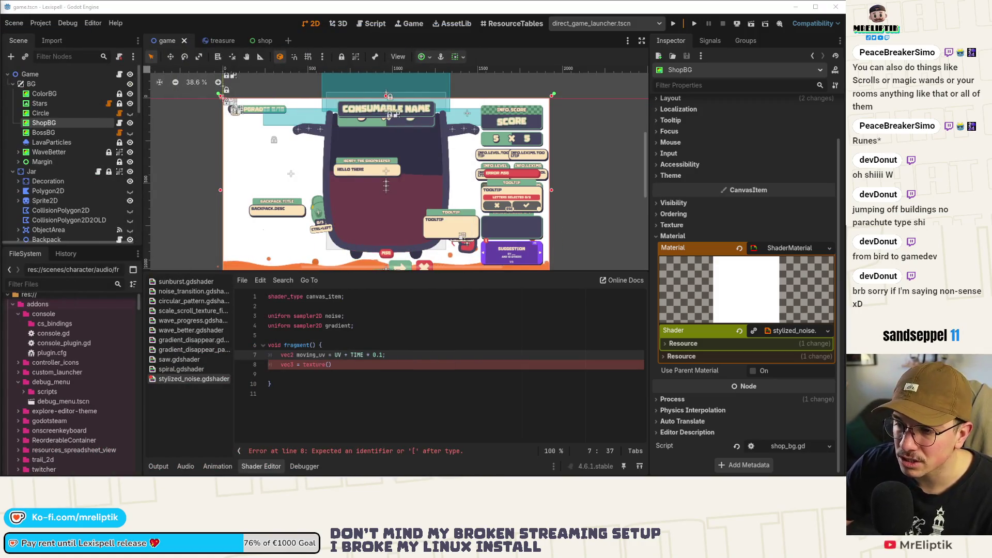
# - Complete line 8 as in_noise = texture(noise, moving_uv); and save
pyautogui.press('Down')
pyautogui.press('Down')
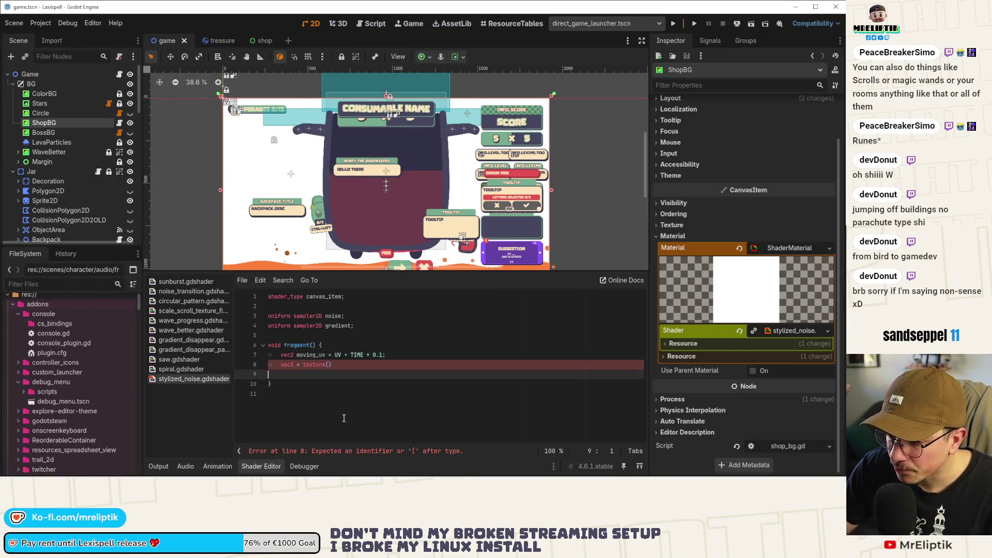
pyautogui.click(329, 365)
pyautogui.write('noise')
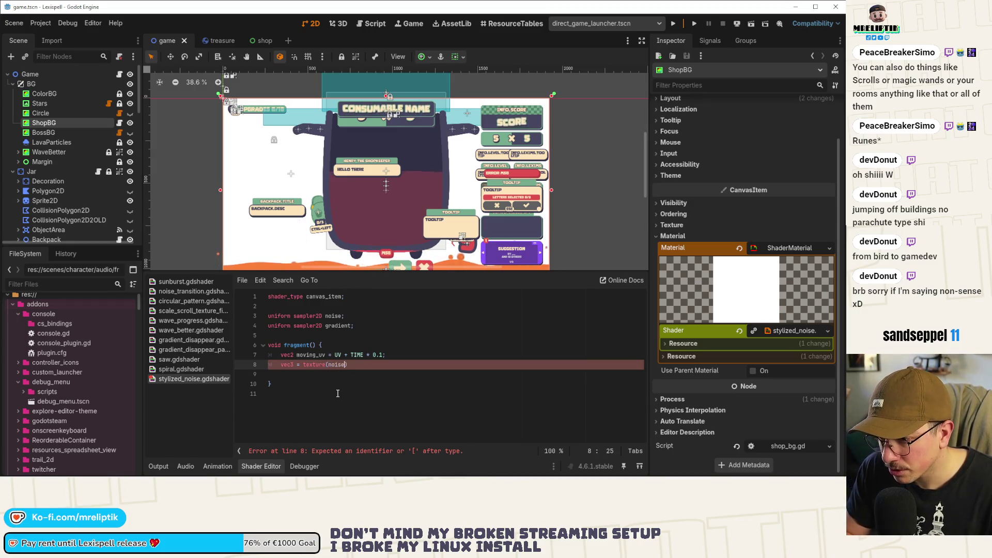
pyautogui.write(', ')
pyautogui.write('moving_uv')
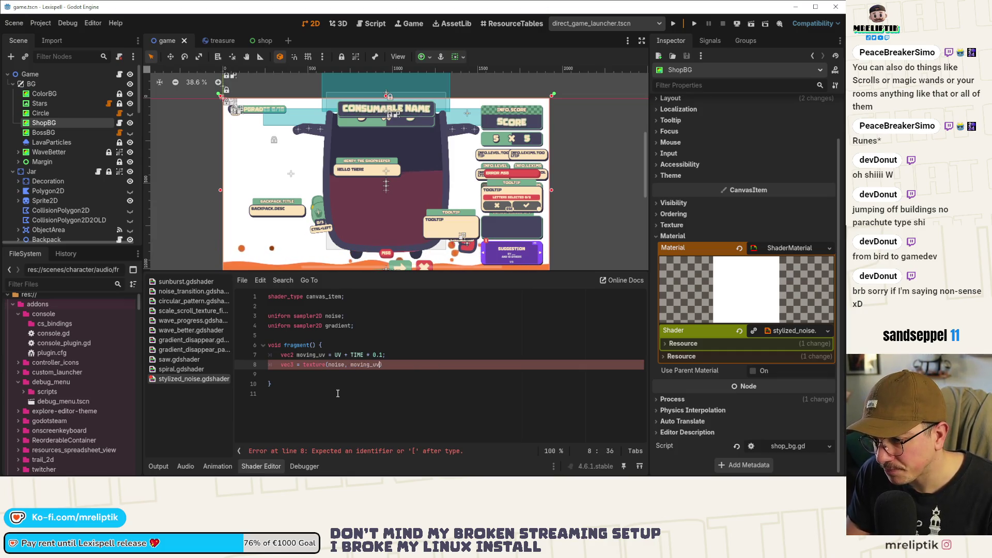
pyautogui.hotkey('ctrl', 's')
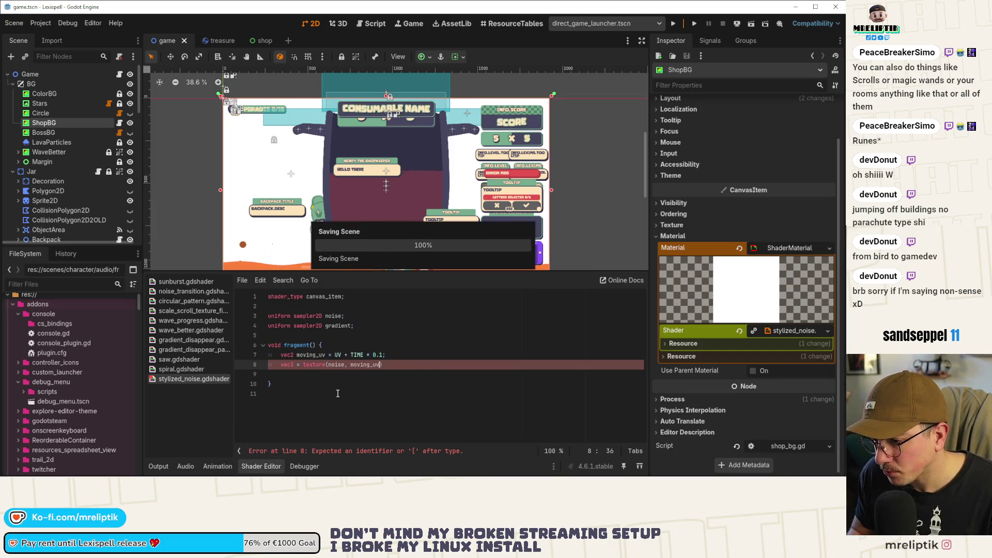
pyautogui.write(');')
pyautogui.hotkey('ctrl', 'Left')
pyautogui.hotkey('ctrl', 'Left')
pyautogui.hotkey('ctrl', 'Left')
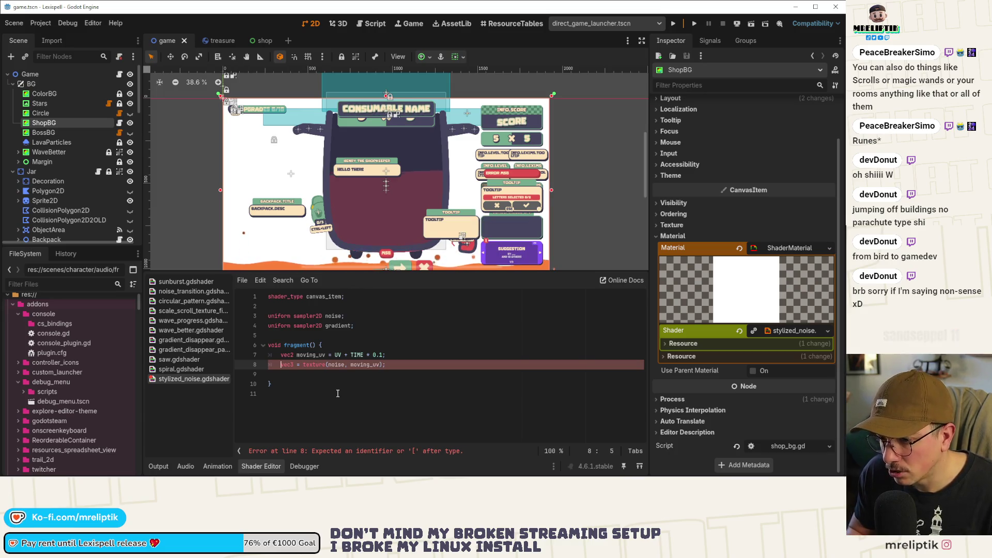
pyautogui.write('in_noise')
pyautogui.hotkey('ctrl', 's')
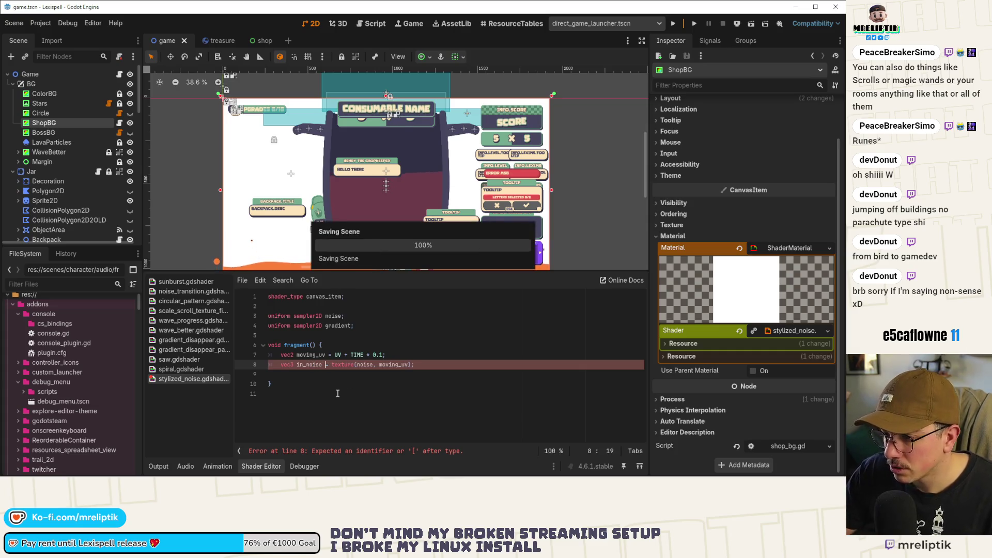
# - Declare in_noise as vec4 to clear the line 8 error, and add a new line below
pyautogui.click(348, 380)
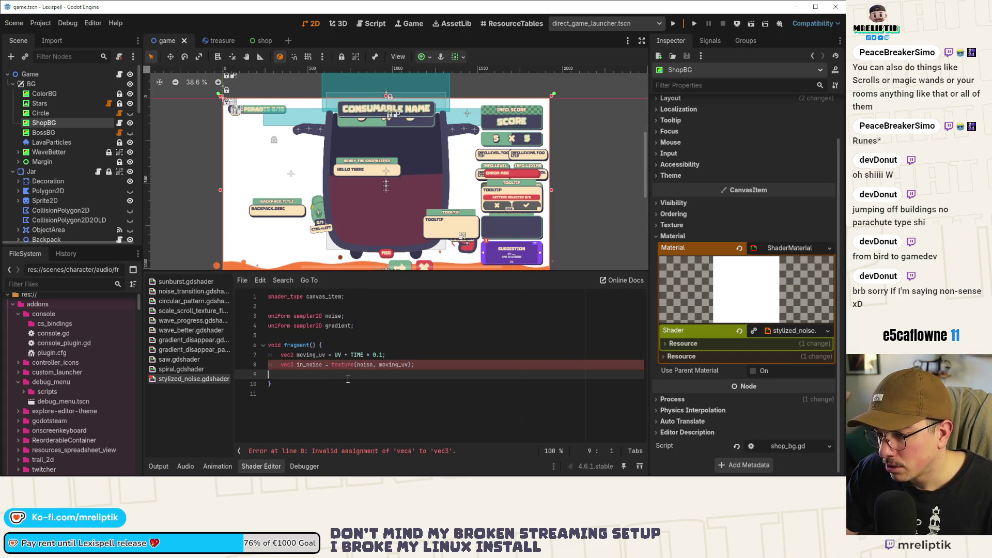
pyautogui.click(290, 364)
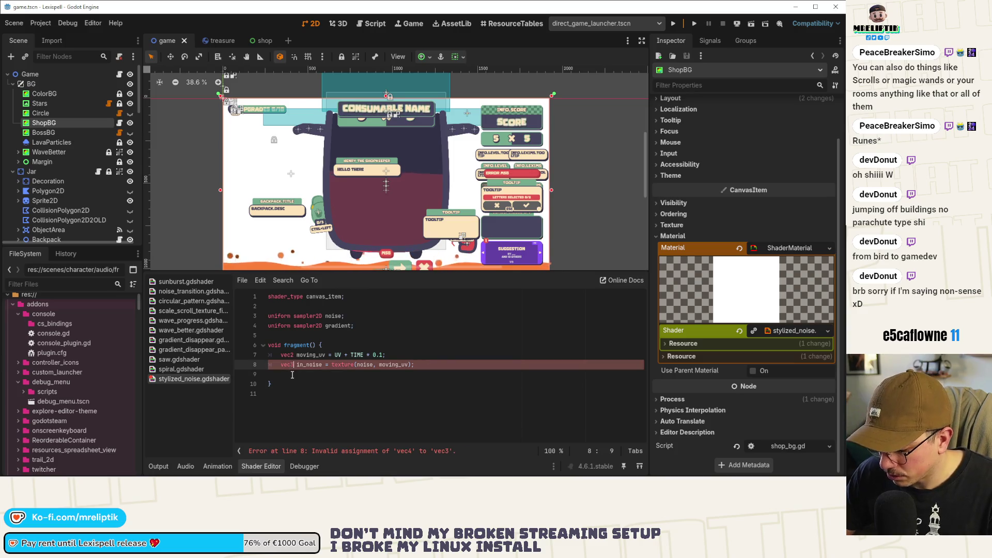
pyautogui.write('4')
pyautogui.hotkey('ctrl', 's')
pyautogui.press('End')
pyautogui.press('Return')
pyautogui.press('Return')
pyautogui.press('Return')
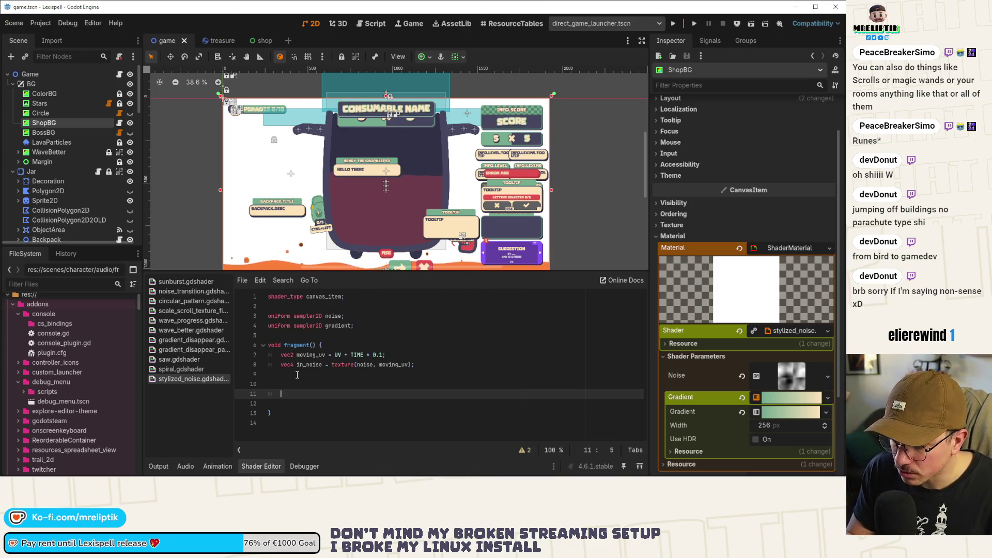
pyautogui.press('BackSpace')
pyautogui.write('vec3')
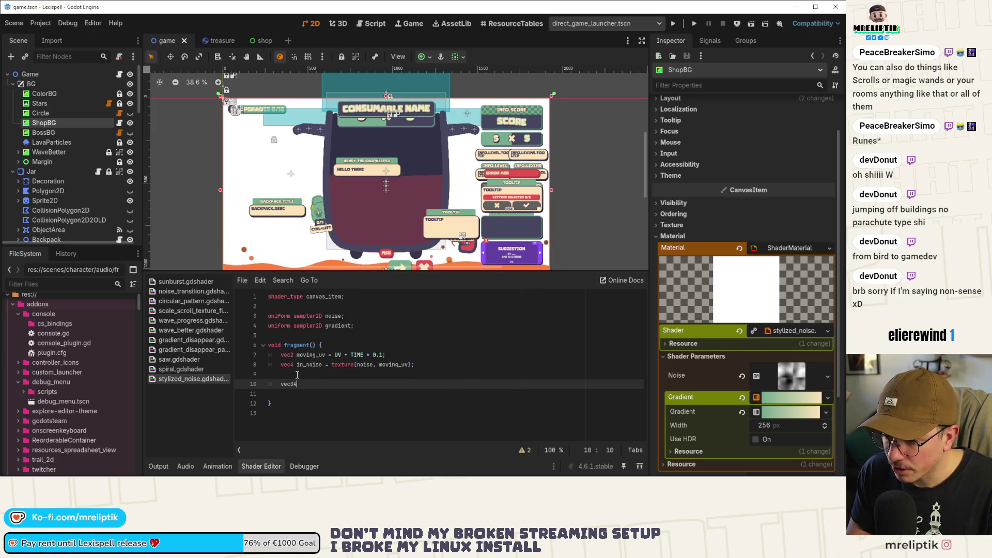
# - Write color = texture(gradient, in_noise.r); and COLOR.rgb = color; in fragment()
pyautogui.write('color')
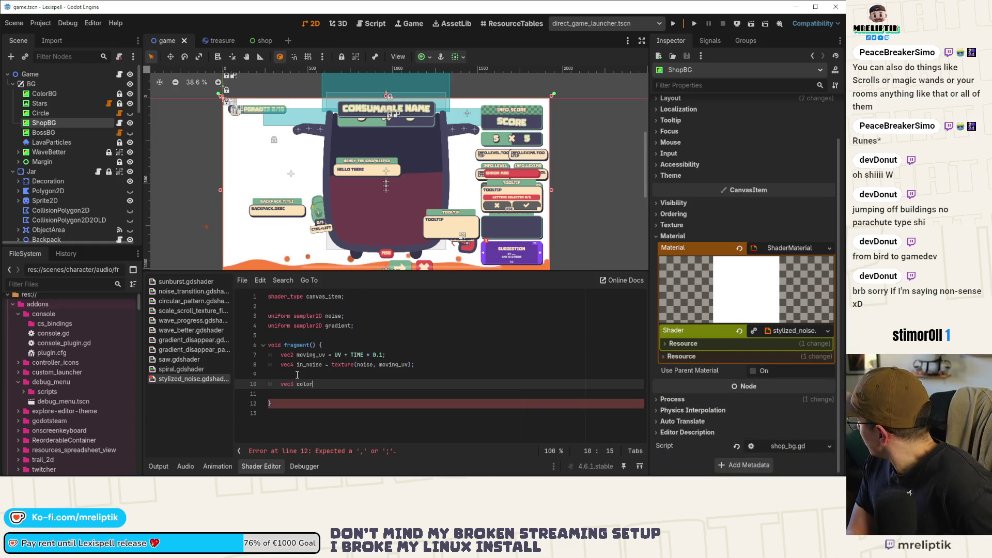
pyautogui.write(' = texutr')
pyautogui.press('BackSpace')
pyautogui.press('BackSpace')
pyautogui.press('BackSpace')
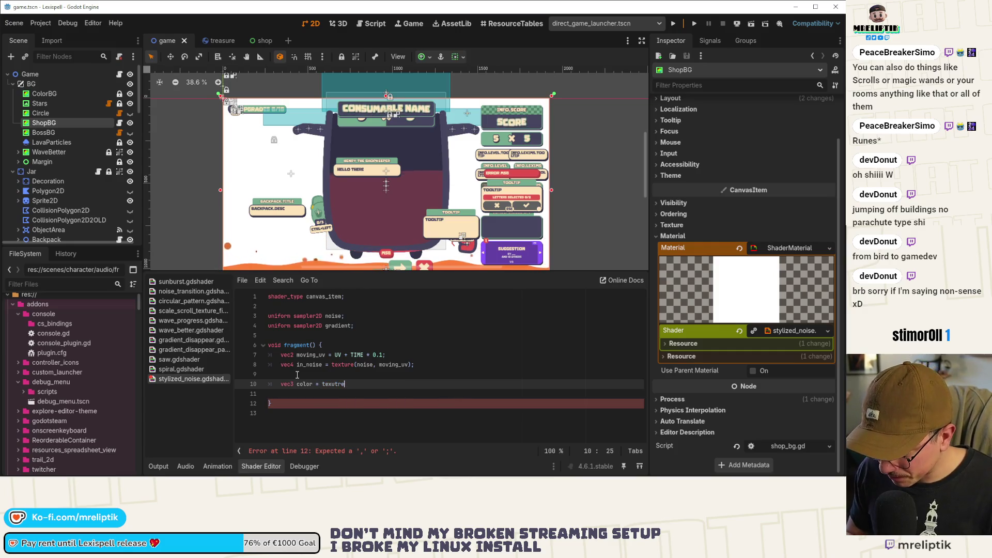
pyautogui.write('ture(gradient,')
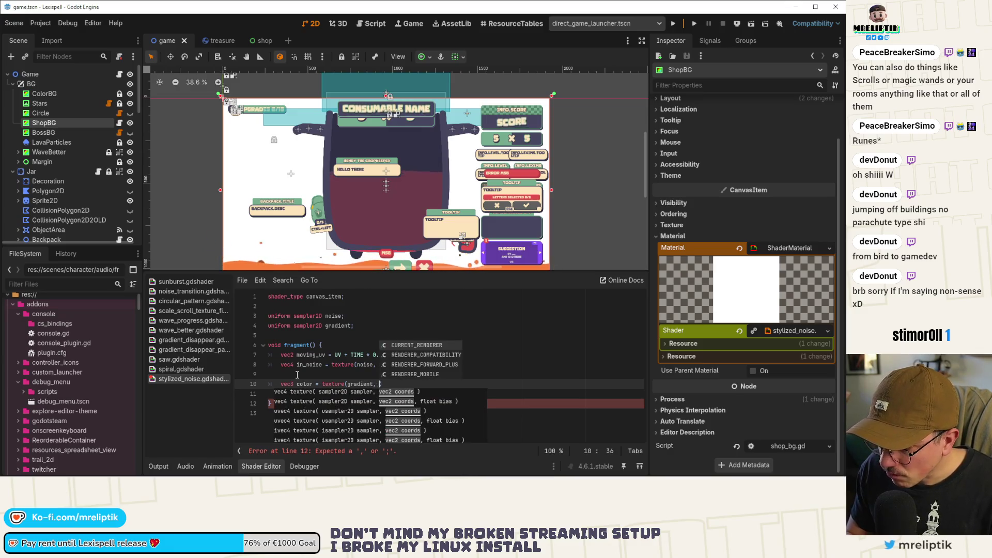
pyautogui.write(' in_noise.r')
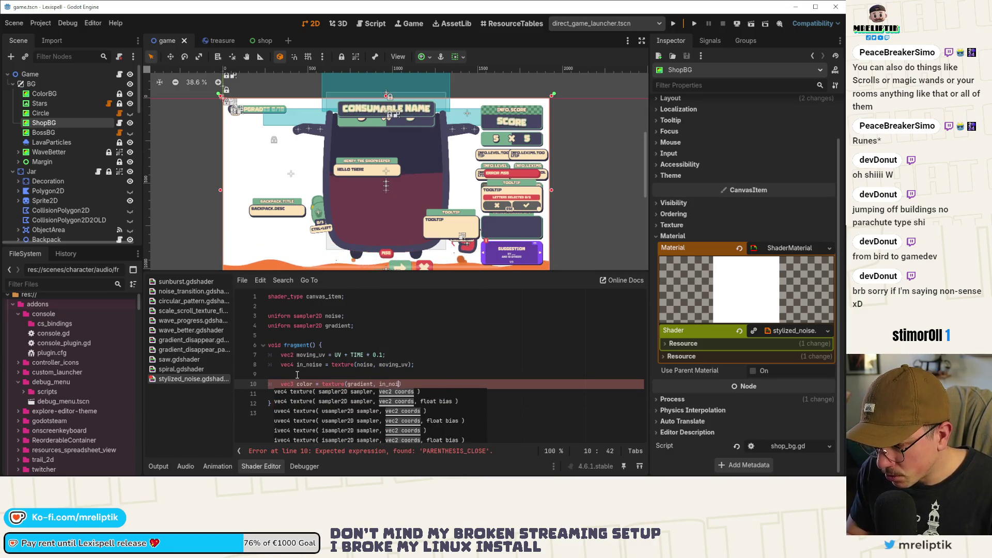
pyautogui.write(');')
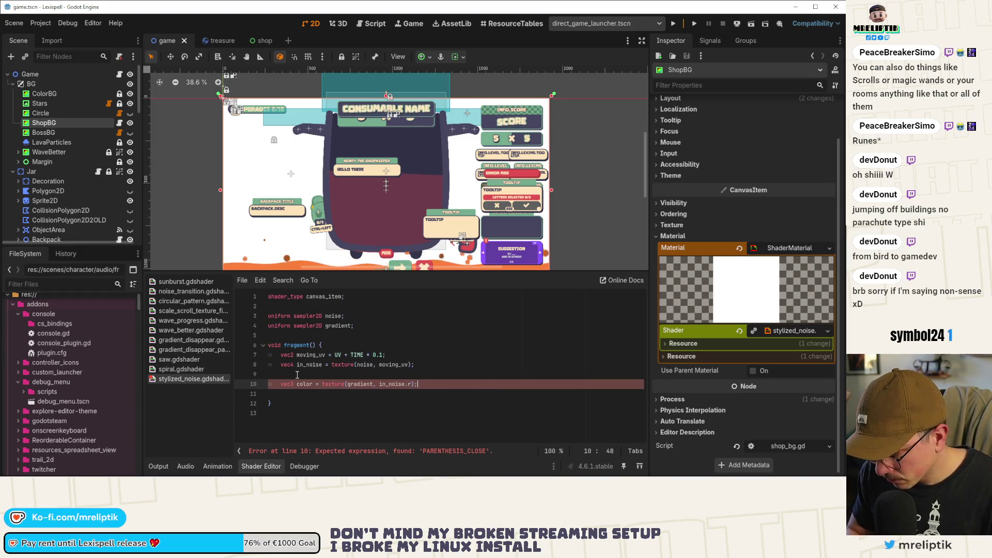
pyautogui.press('Return')
pyautogui.press('Return')
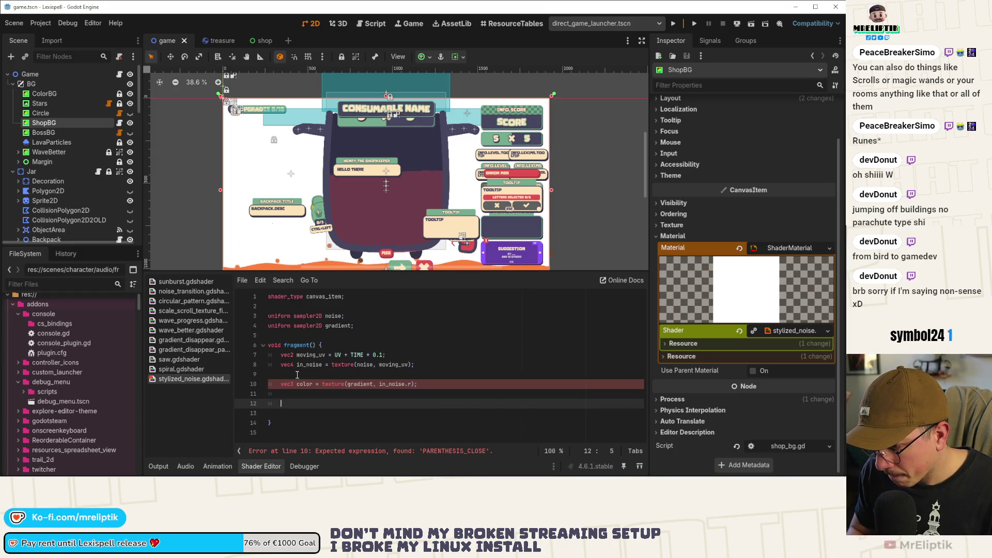
pyautogui.write('COLOR.rgb ')
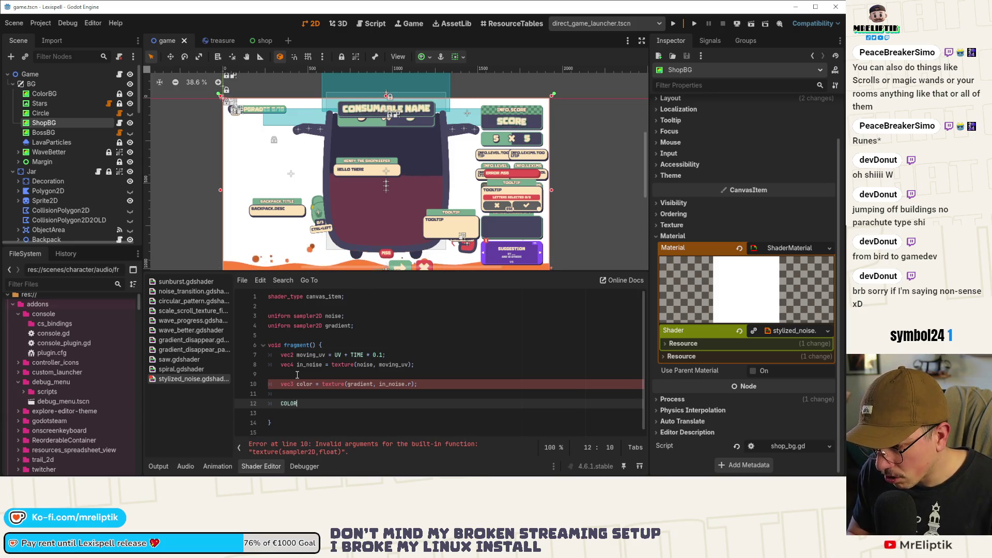
pyautogui.write('= gradient * col')
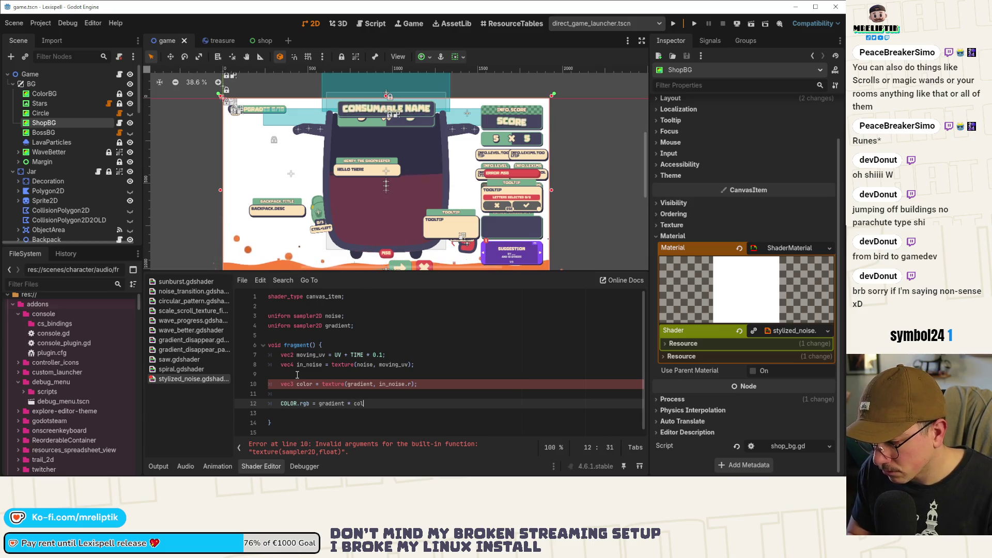
pyautogui.write('or')
pyautogui.hotkey('ctrl', 's')
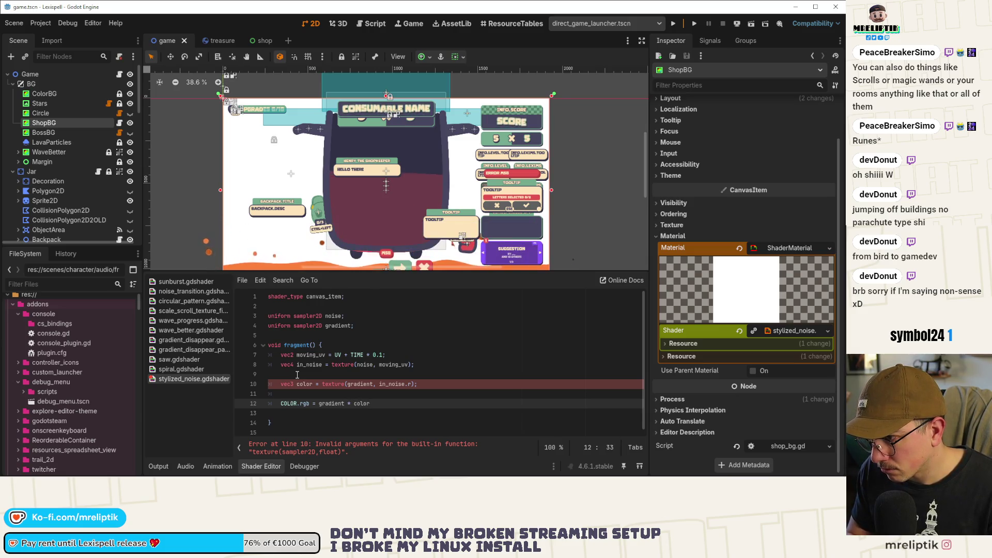
pyautogui.write(';')
# - Remove the gradient multiplication from line 12 and the empty line before the closing brace
pyautogui.press('Left')
pyautogui.press('Left')
pyautogui.press('Left')
pyautogui.hotkey('ctrl', 'shift', 'Left')
pyautogui.hotkey('ctrl', 'shift', 'Left')
pyautogui.press('BackSpace')
pyautogui.hotkey('ctrl', 's')
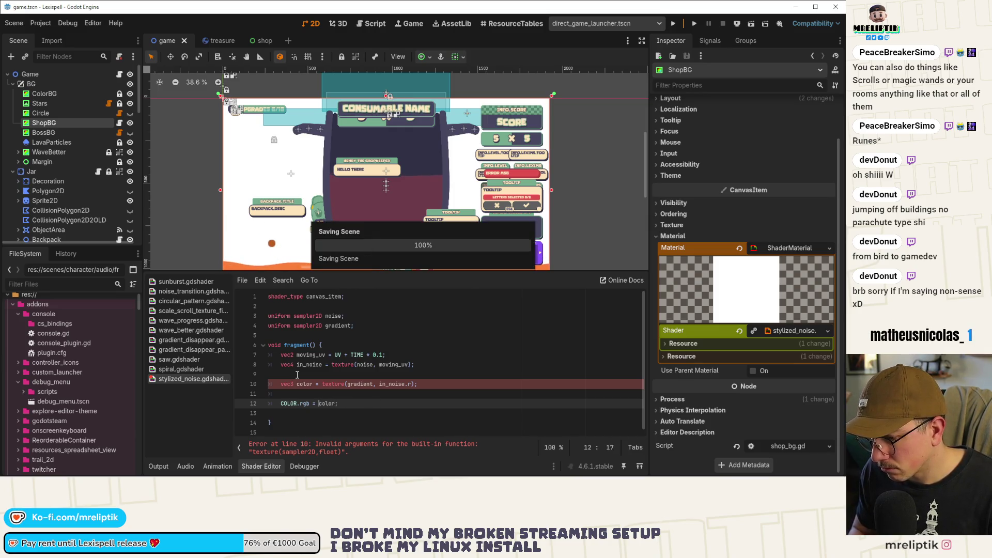
pyautogui.press('Down')
pyautogui.press('Delete')
pyautogui.hotkey('ctrl', 's')
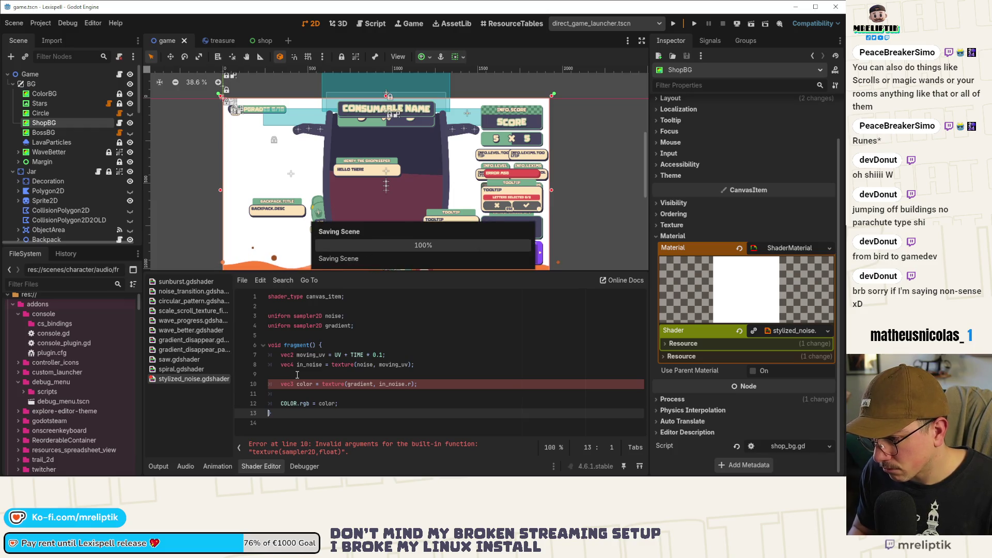
# - Change the gradient lookup to texture(gradient, vec2(in_noise.r, 0.0)).rgb and save
pyautogui.click(378, 384)
pyautogui.write('Vec')
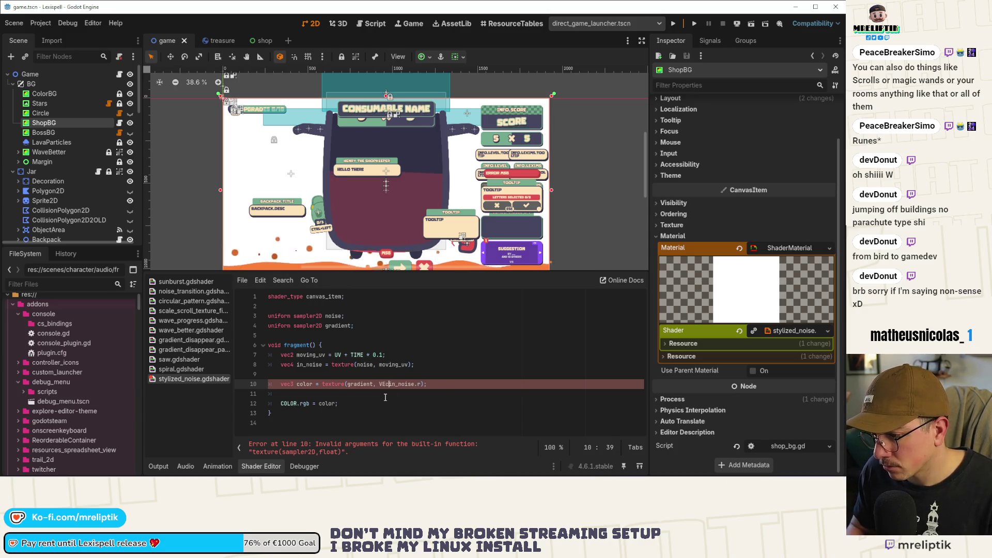
pyautogui.press('Return')
pyautogui.press('Delete')
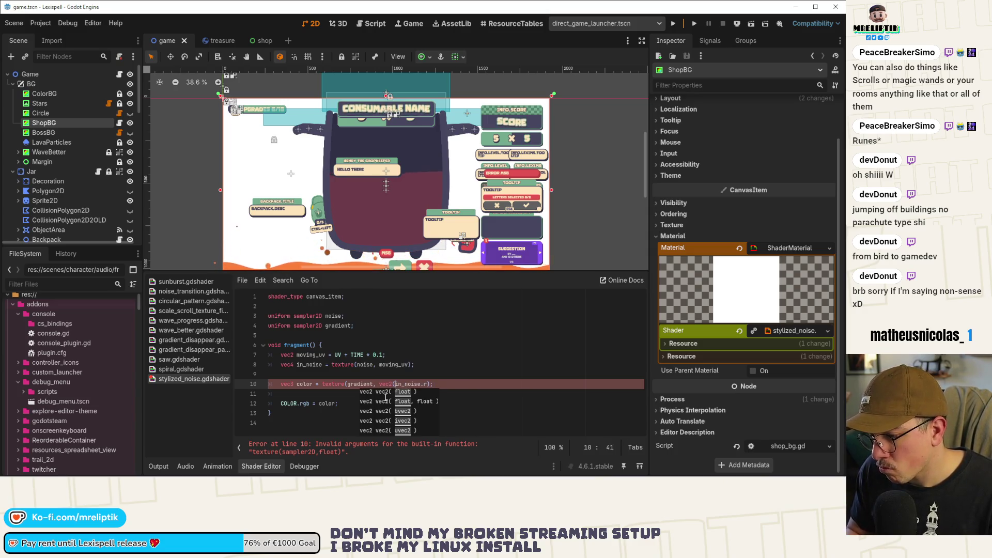
pyautogui.write(', 0.0')
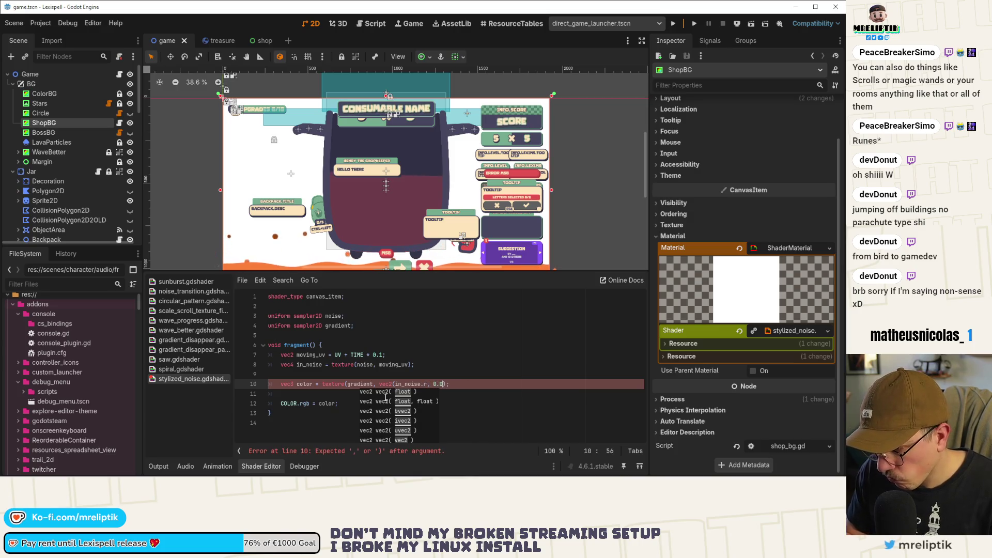
pyautogui.write(')')
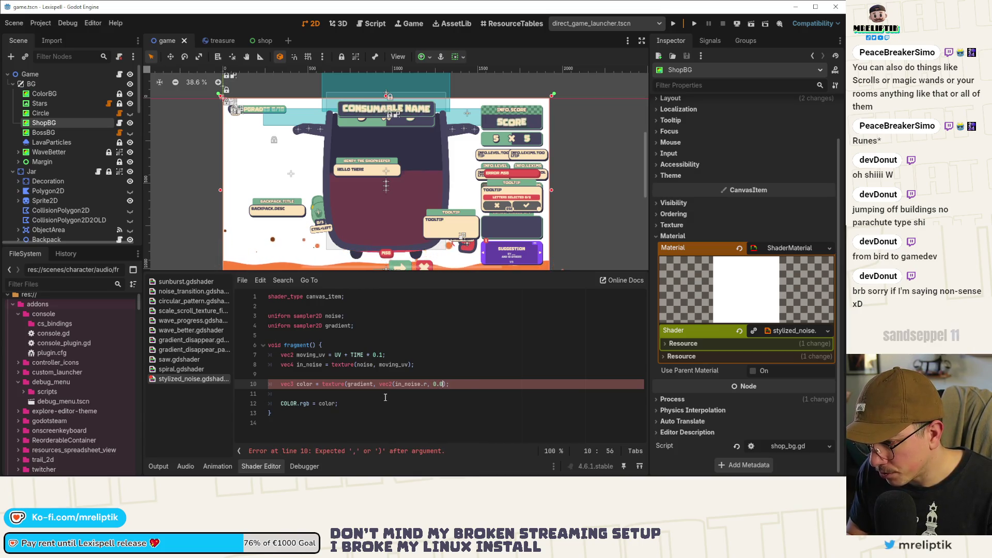
pyautogui.hotkey('ctrl', 's')
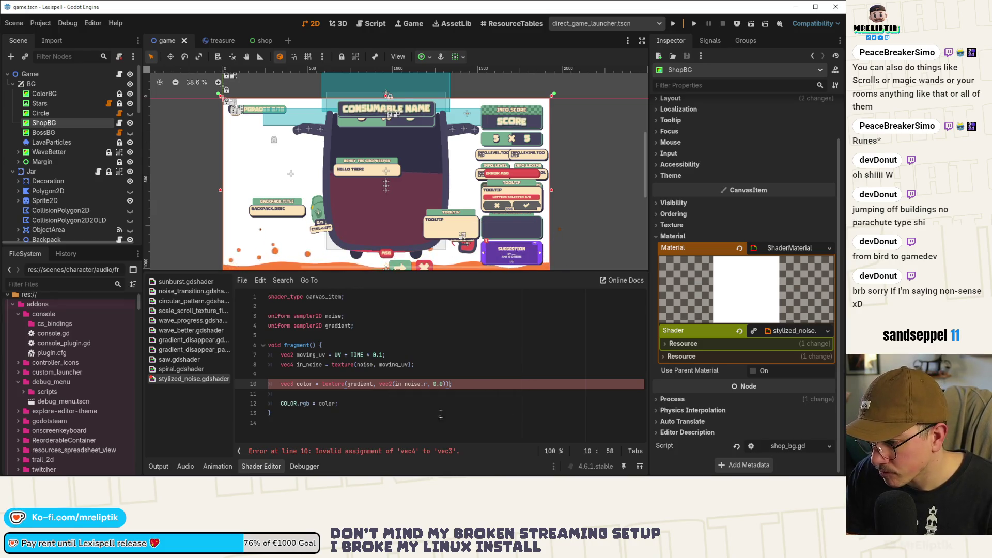
pyautogui.write('.')
pyautogui.write('rgb')
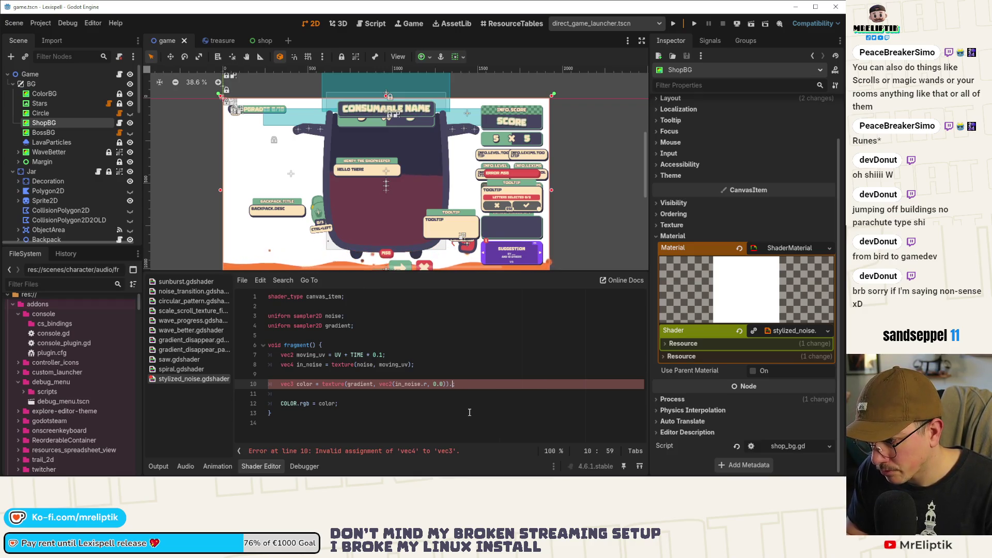
pyautogui.hotkey('ctrl', 's')
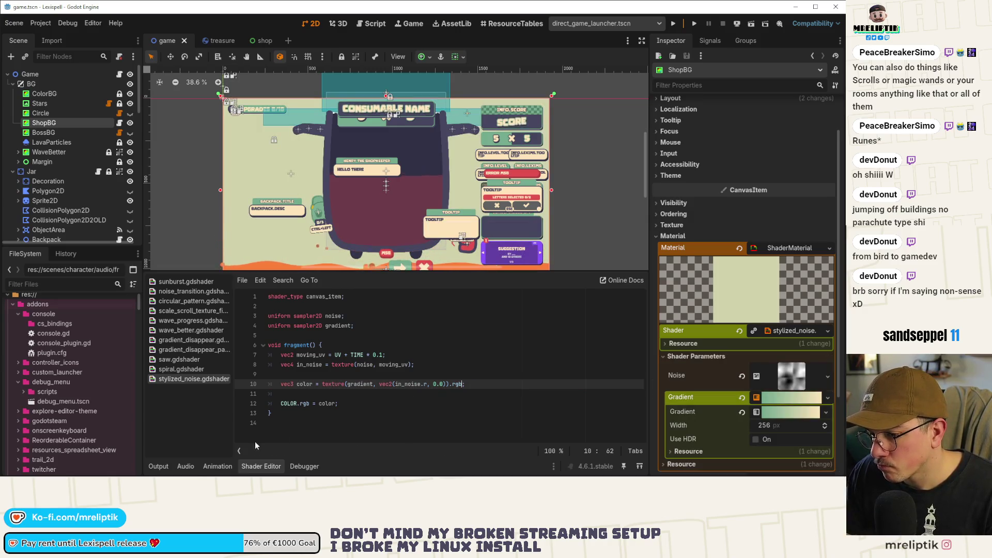
# - Duplicate the COLOR.rgb = color line and comment out the copy
pyautogui.scroll(-2, 345, 151)
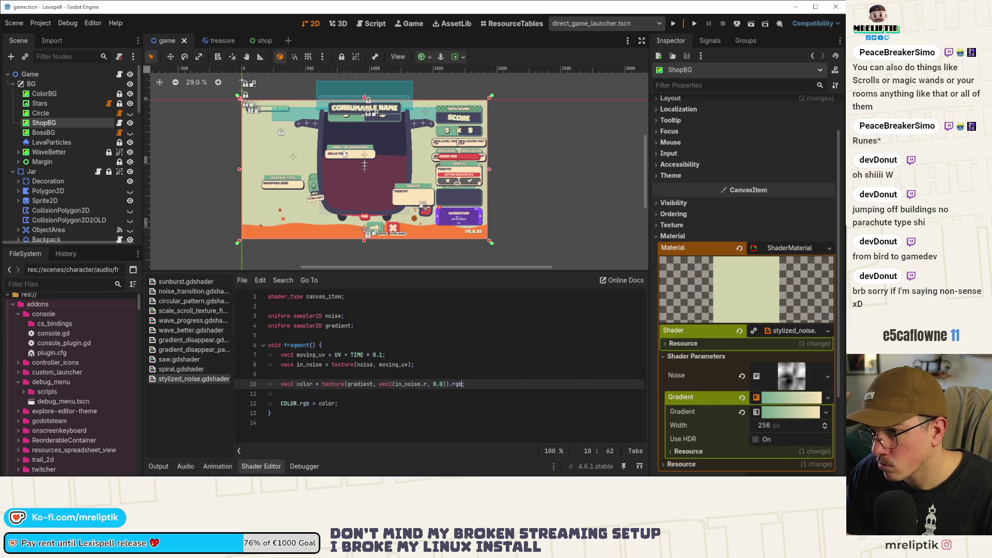
pyautogui.scroll(1, 344, 150)
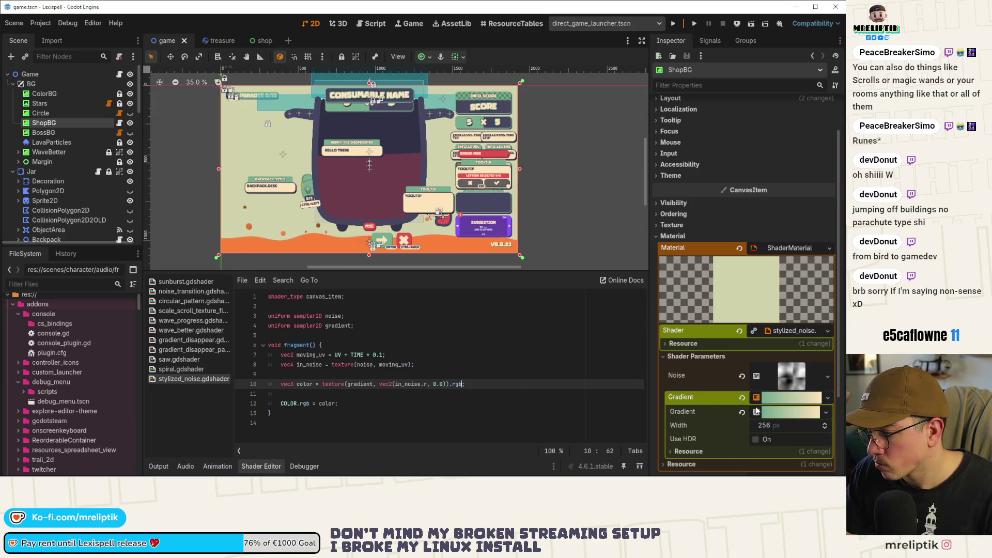
pyautogui.click(789, 377)
pyautogui.scroll(-5, 748, 392)
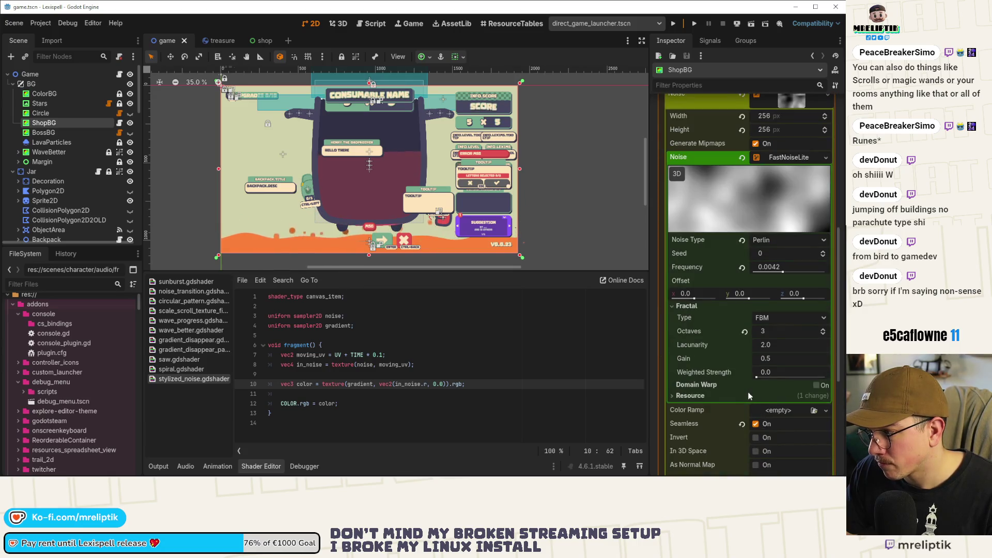
pyautogui.click(341, 394)
pyautogui.click(337, 404)
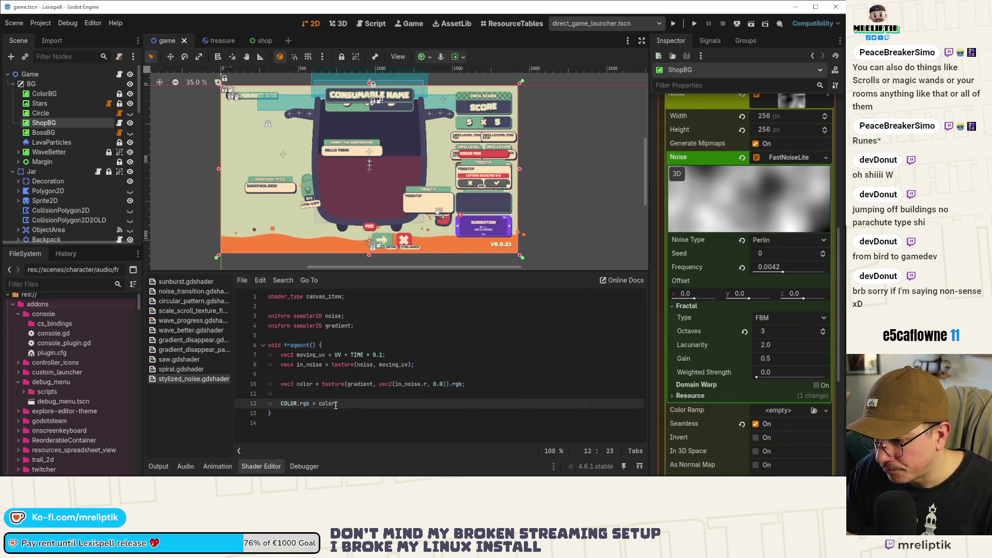
pyautogui.hotkey('ctrl', 'shift', 'd')
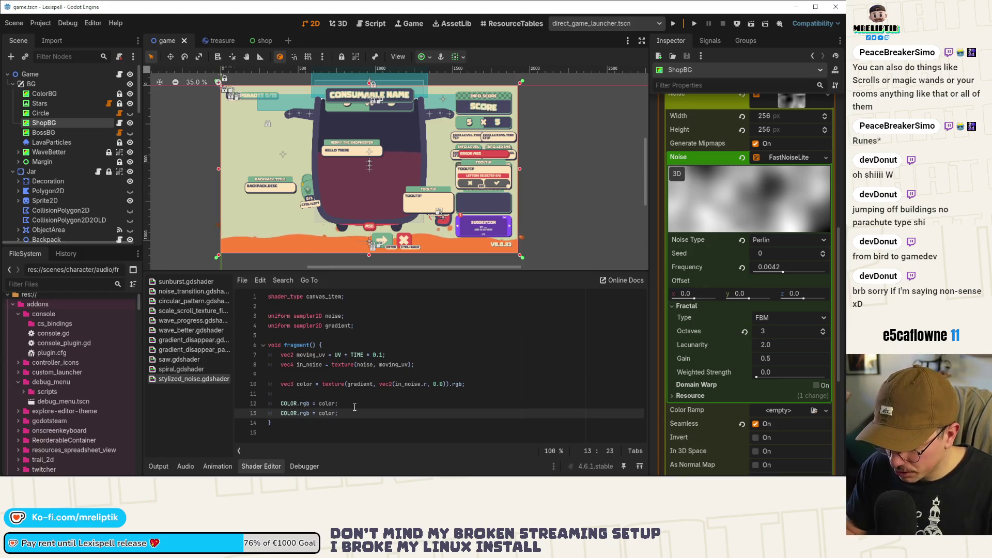
pyautogui.hotkey('ctrl', 'k')
# - Change the active line to COLOR.rgb = in_noise.rgb and save
pyautogui.press('Up')
pyautogui.hotkey('ctrl', 'Left')
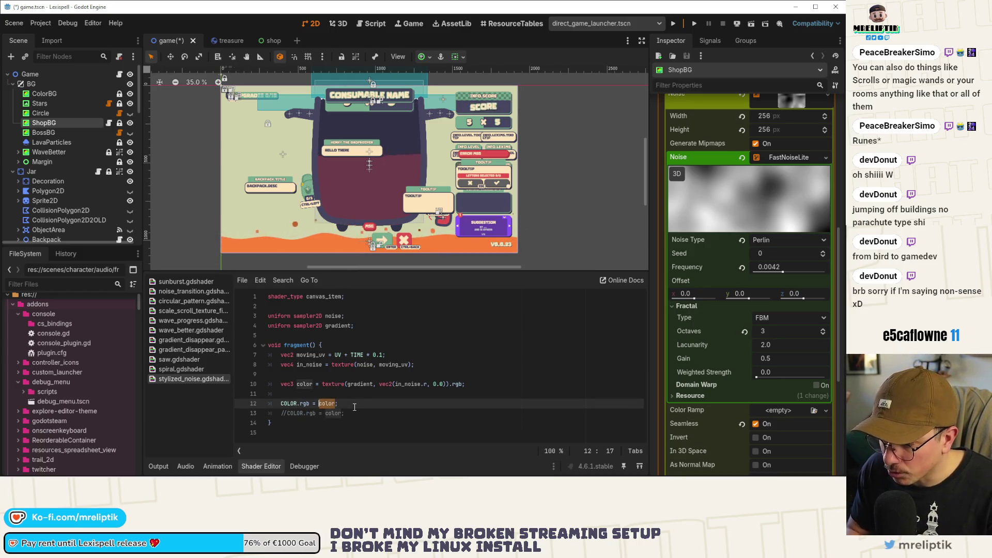
pyautogui.write('in_noise')
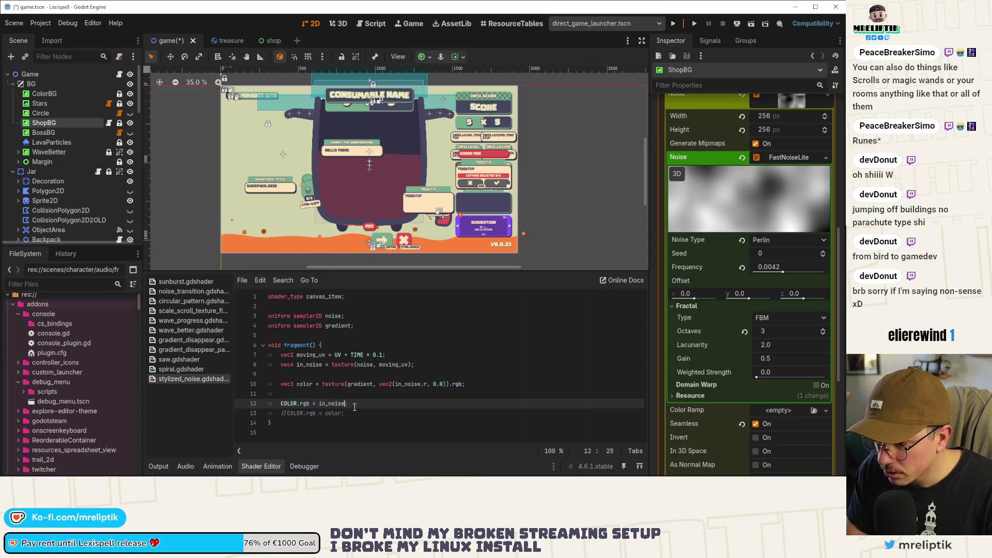
pyautogui.hotkey('ctrl', 's')
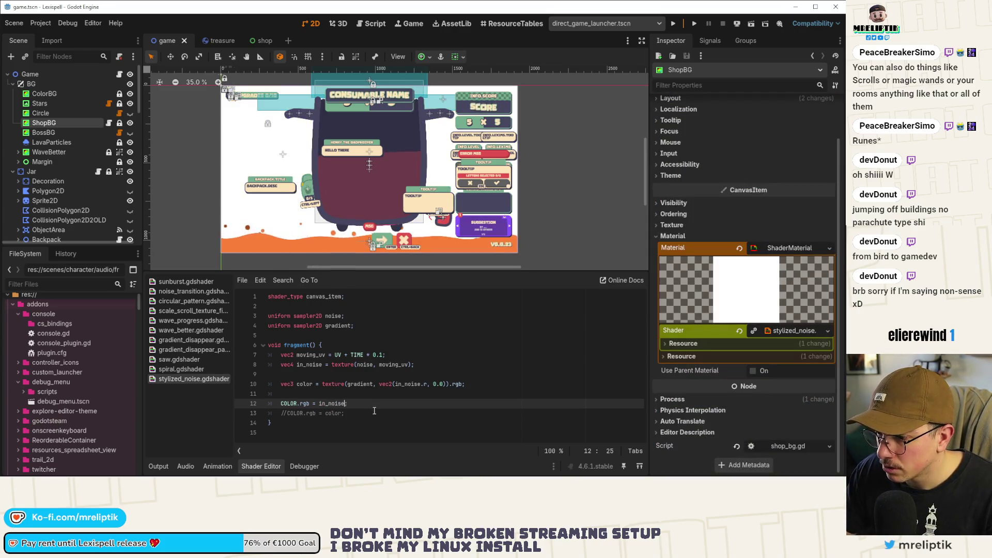
pyautogui.write('gb')
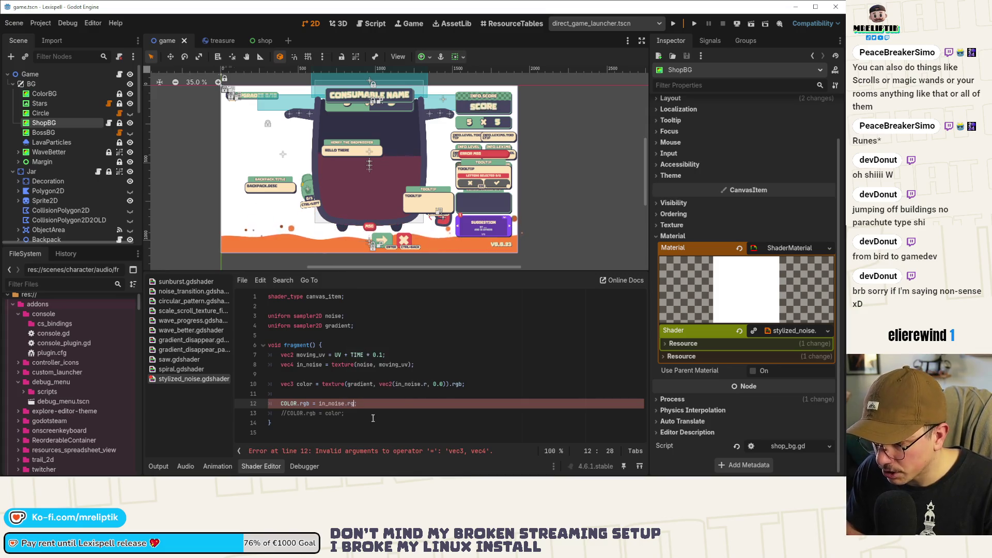
pyautogui.hotkey('ctrl', 's')
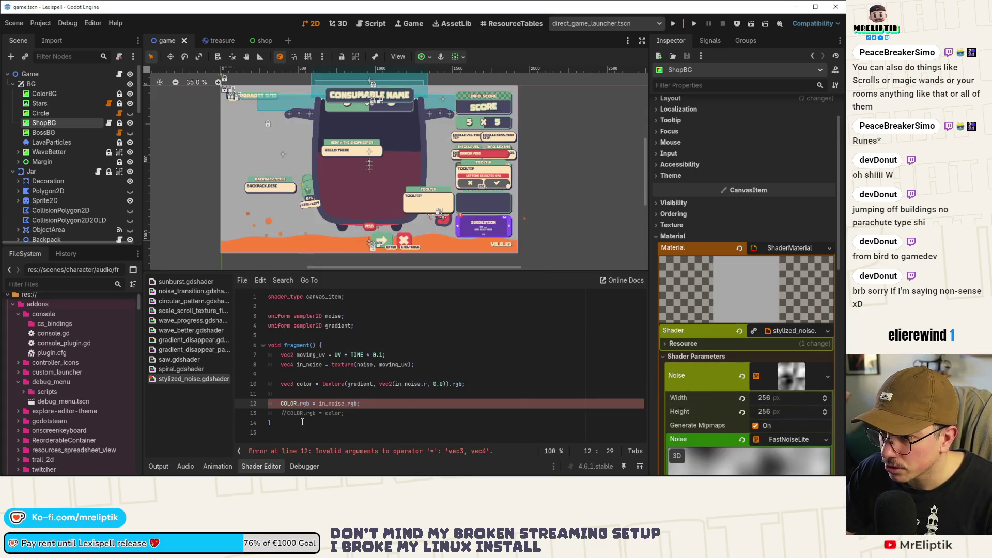
# - Hide the shader code panel, adjust the noise frequency, and collapse the noise and shader Inspector sections
pyautogui.hotkey('ctrl', 'j')
pyautogui.scroll(-4, 723, 335)
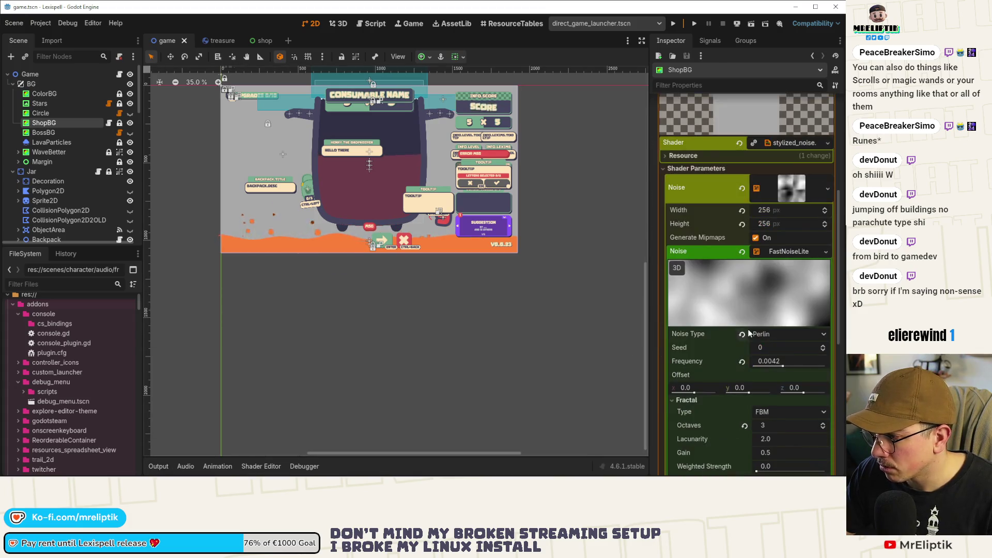
pyautogui.moveTo(782, 367)
pyautogui.mouseDown()
pyautogui.moveTo(818, 368)
pyautogui.moveTo(772, 368)
pyautogui.moveTo(789, 365)
pyautogui.mouseUp()
pyautogui.click(789, 252)
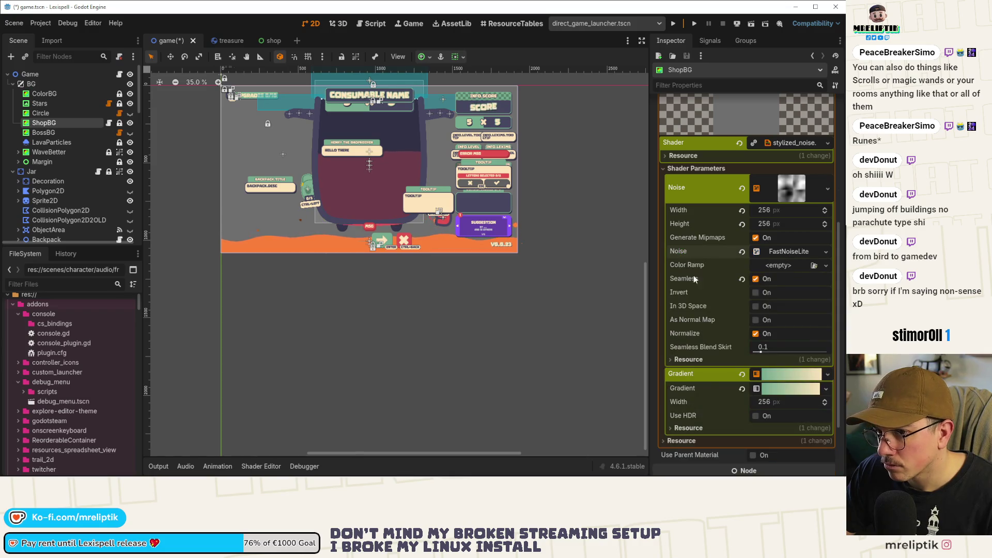
pyautogui.click(801, 145)
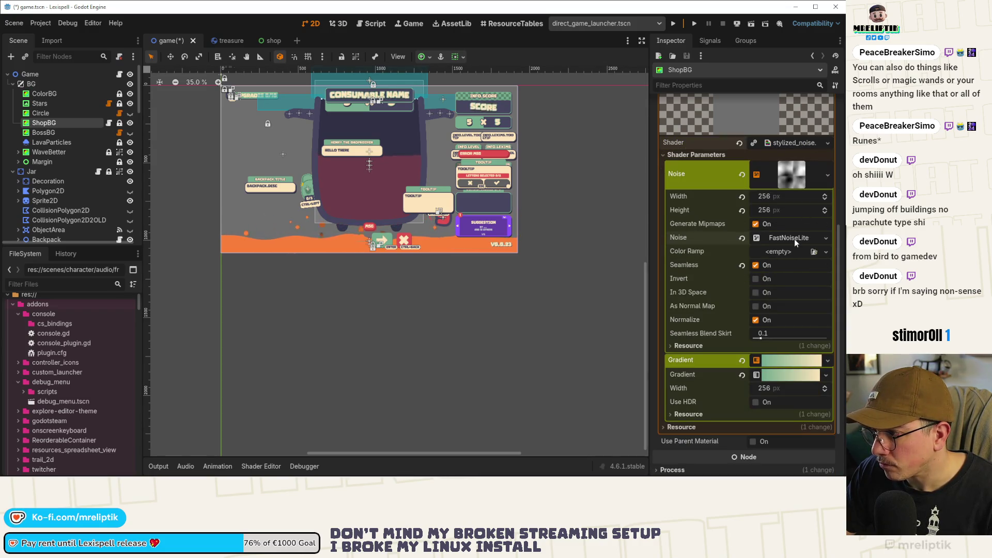
# - Reopen the ShopBG shader code from the Shader resource in the Inspector
pyautogui.scroll(3, 781, 261)
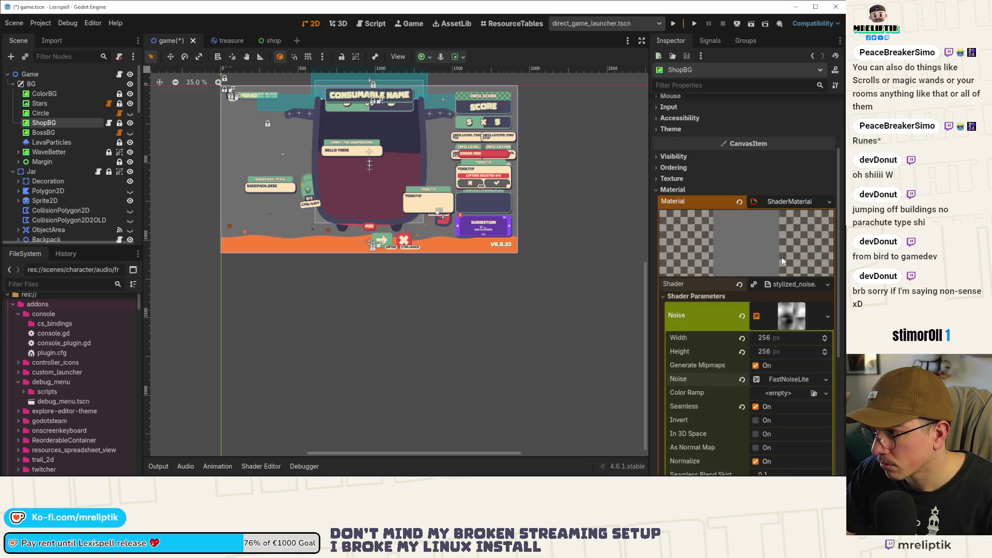
pyautogui.click(791, 284)
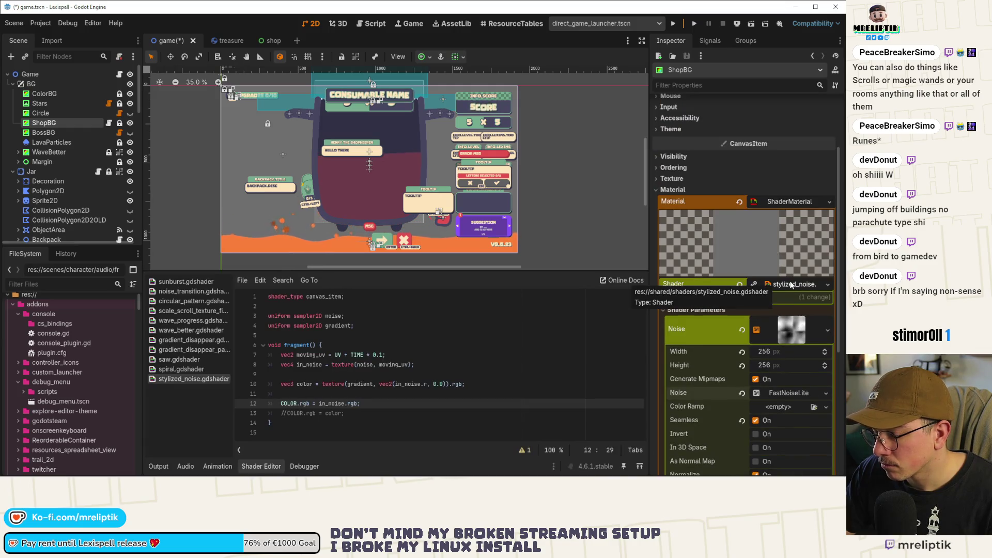
pyautogui.click(433, 323)
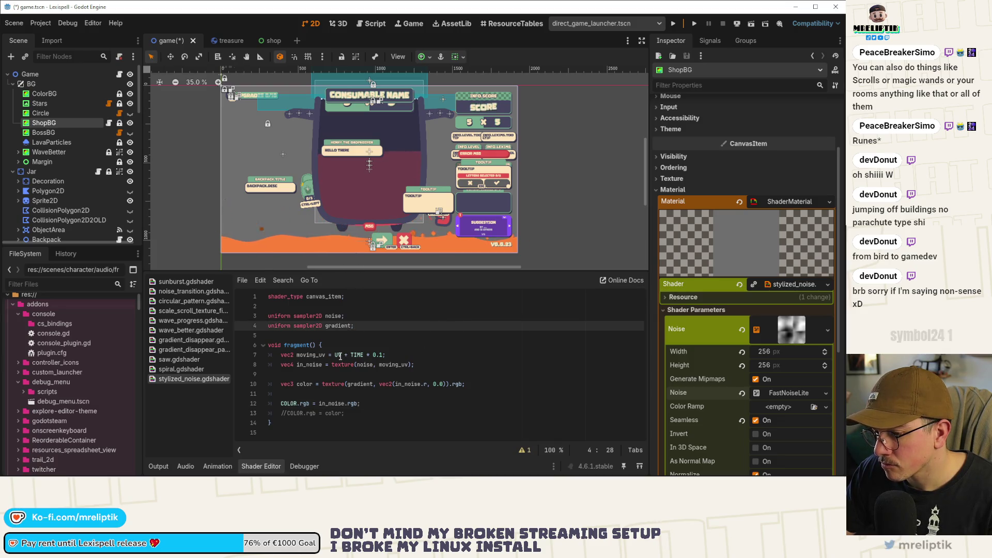
pyautogui.scroll(2, 757, 180)
pyautogui.click(682, 147)
pyautogui.click(678, 146)
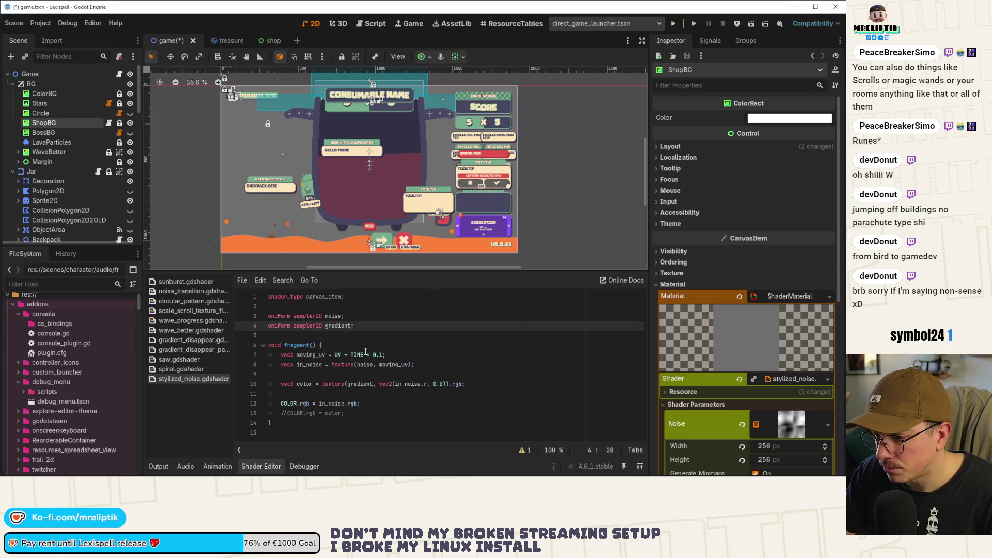
# - Try SCREEN_UV in the moving_uv line, then undo back to the in_noise.rgb output
pyautogui.doubleClick(338, 355)
pyautogui.write('SCREEN_UV')
pyautogui.hotkey('ctrl', 's')
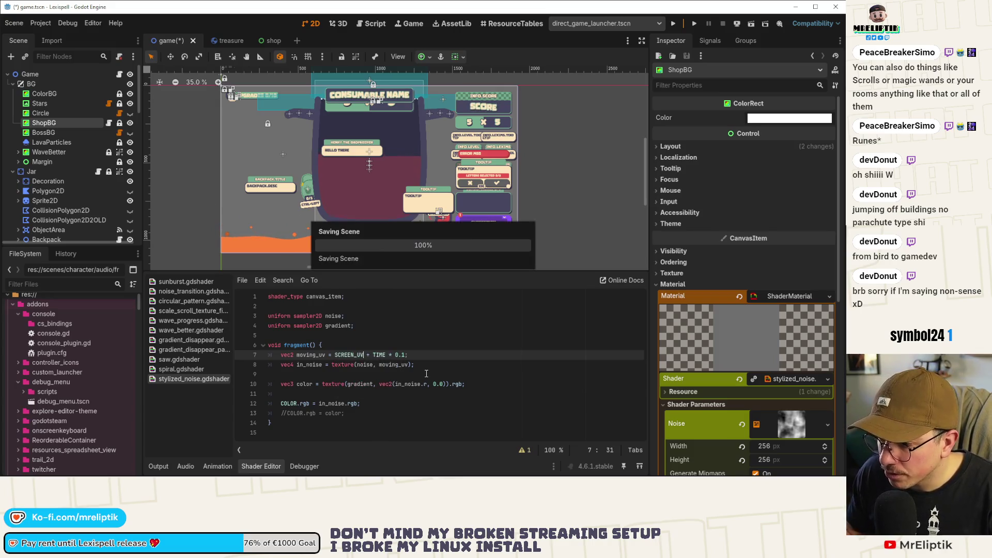
pyautogui.hotkey('ctrl', 'z')
pyautogui.hotkey('ctrl', 'z')
pyautogui.hotkey('ctrl', 'z')
pyautogui.hotkey('ctrl', 'shift', 'z')
pyautogui.hotkey('ctrl', 's')
# - Expand the noise texture's FastNoiseLite generator settings in the Inspector
pyautogui.scroll(-8, 750, 385)
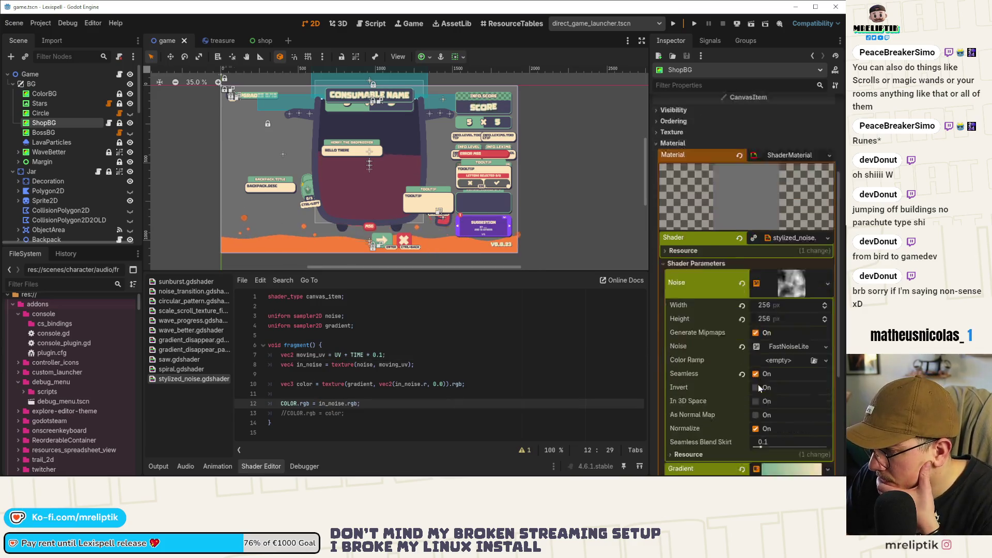
pyautogui.scroll(2, 719, 352)
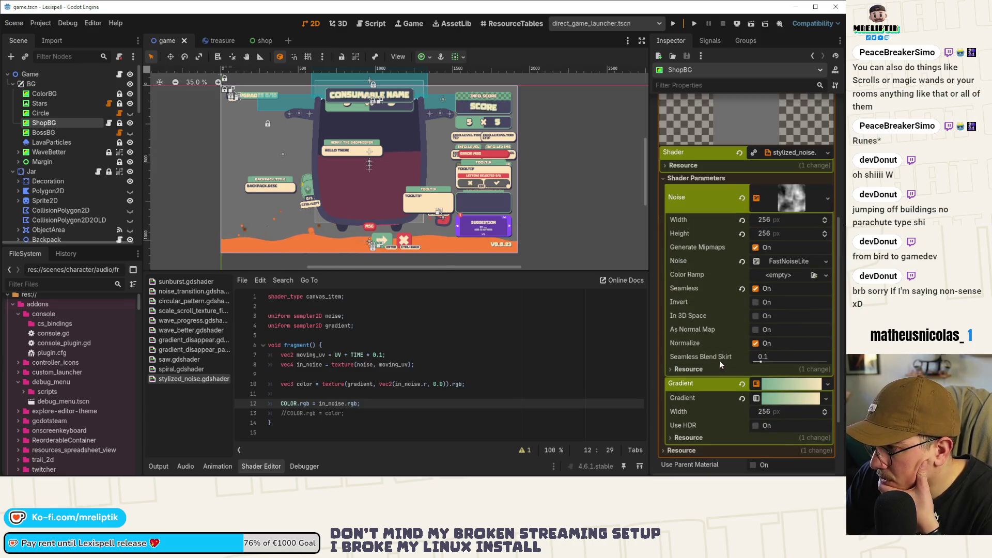
pyautogui.scroll(2, 759, 364)
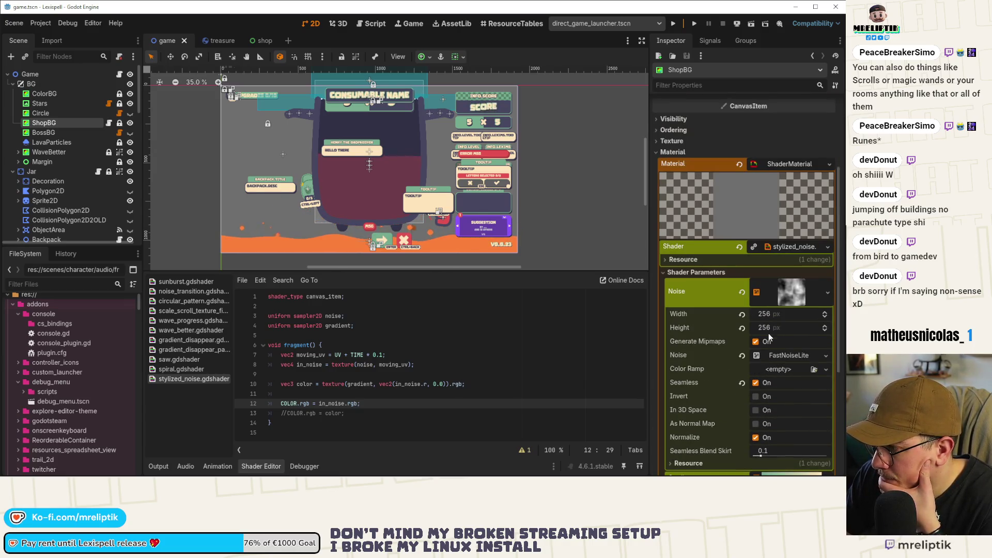
pyautogui.click(773, 296)
pyautogui.click(784, 296)
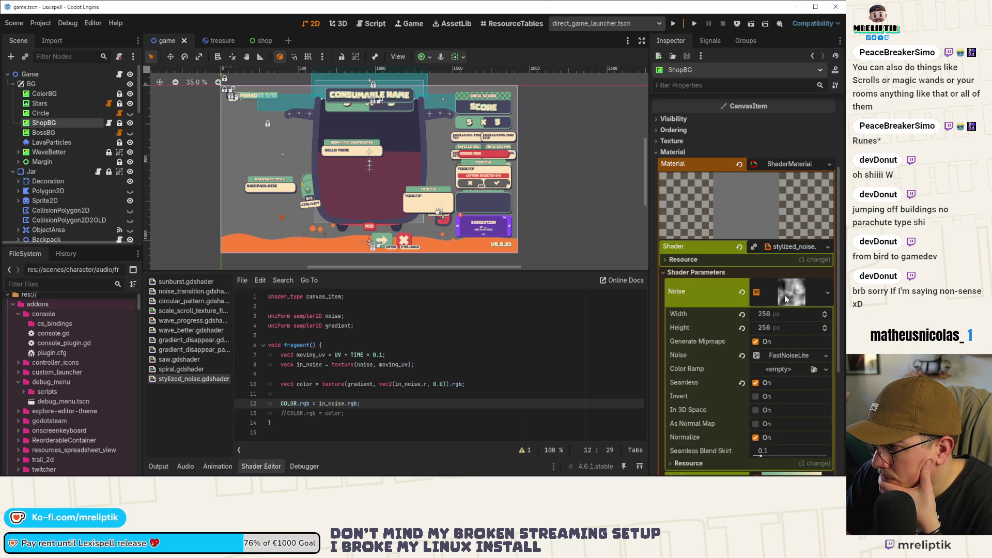
pyautogui.click(689, 272)
pyautogui.click(695, 345)
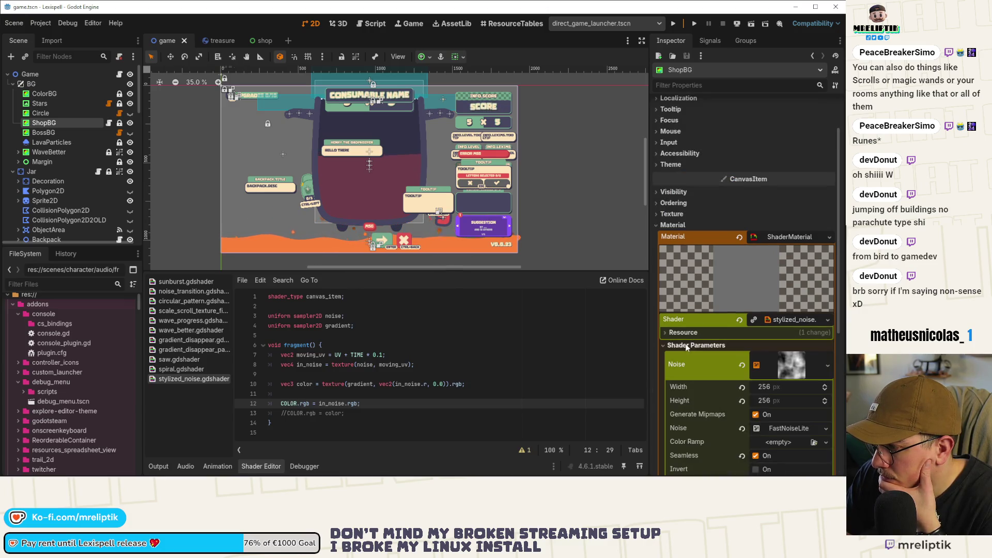
pyautogui.scroll(-2, 776, 360)
pyautogui.click(776, 335)
pyautogui.scroll(-2, 798, 364)
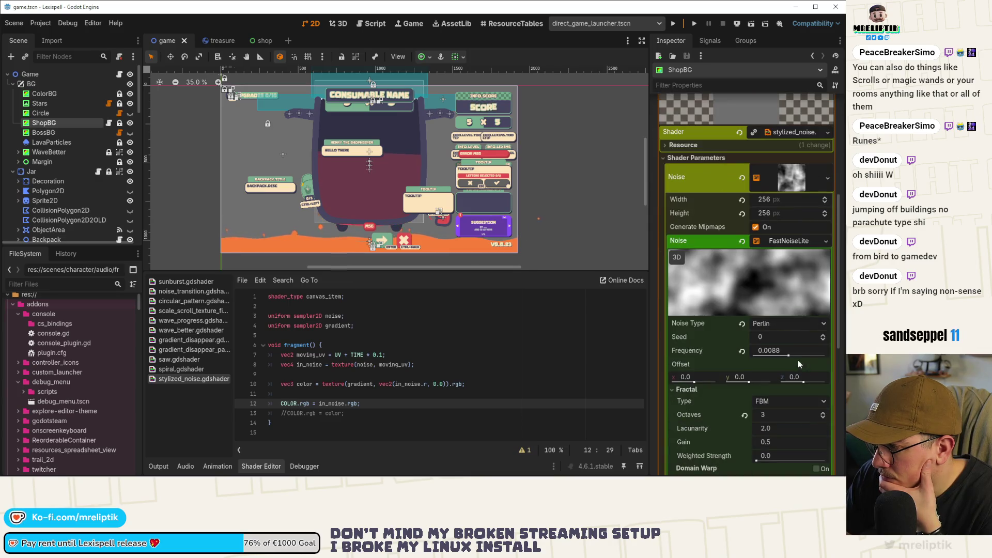
# - Set the noise frequency to 0.0104 and sample in_noise with plain UV instead of moving_uv
pyautogui.moveTo(789, 356)
pyautogui.mouseDown()
pyautogui.moveTo(756, 355)
pyautogui.moveTo(824, 356)
pyautogui.moveTo(790, 357)
pyautogui.mouseUp()
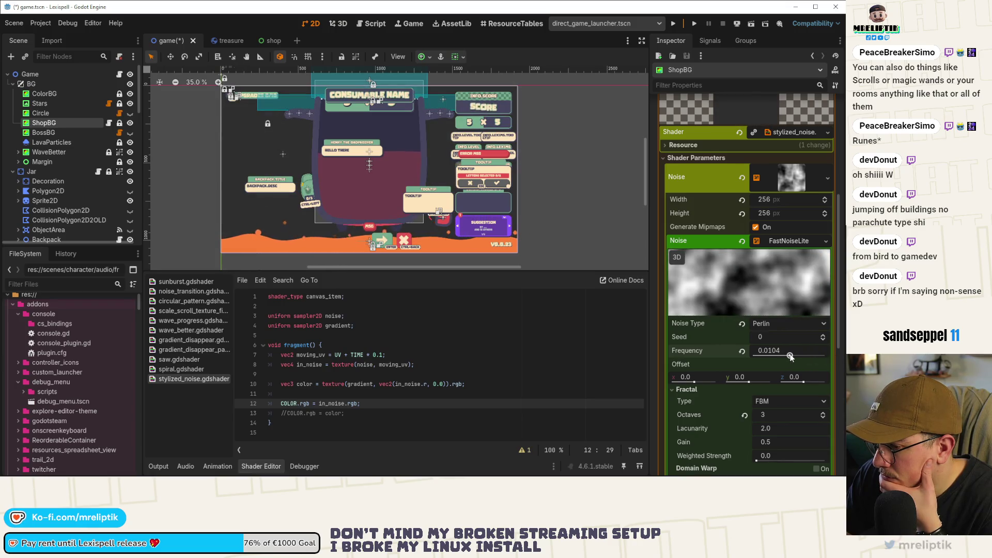
pyautogui.doubleClick(396, 364)
pyautogui.write('UV')
pyautogui.hotkey('ctrl', 's')
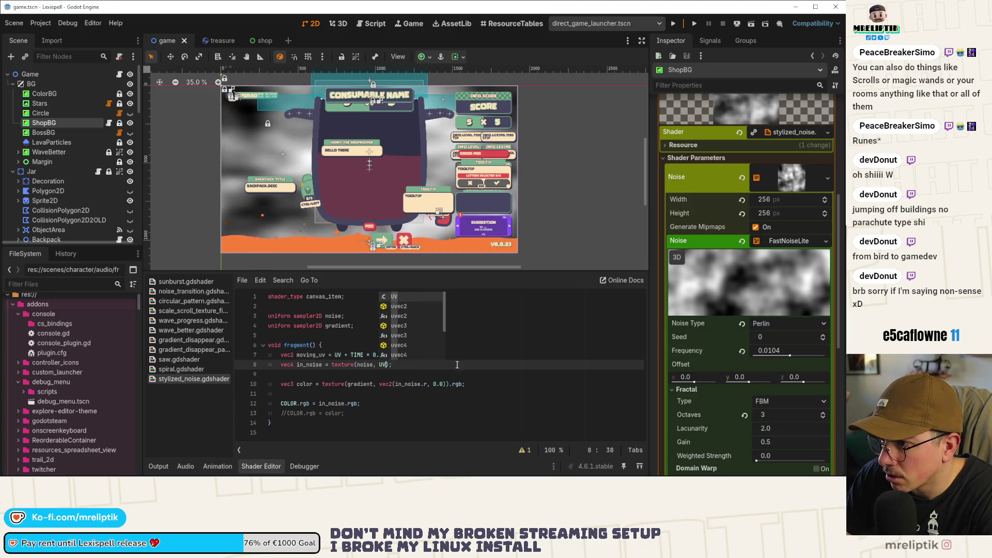
pyautogui.click(448, 355)
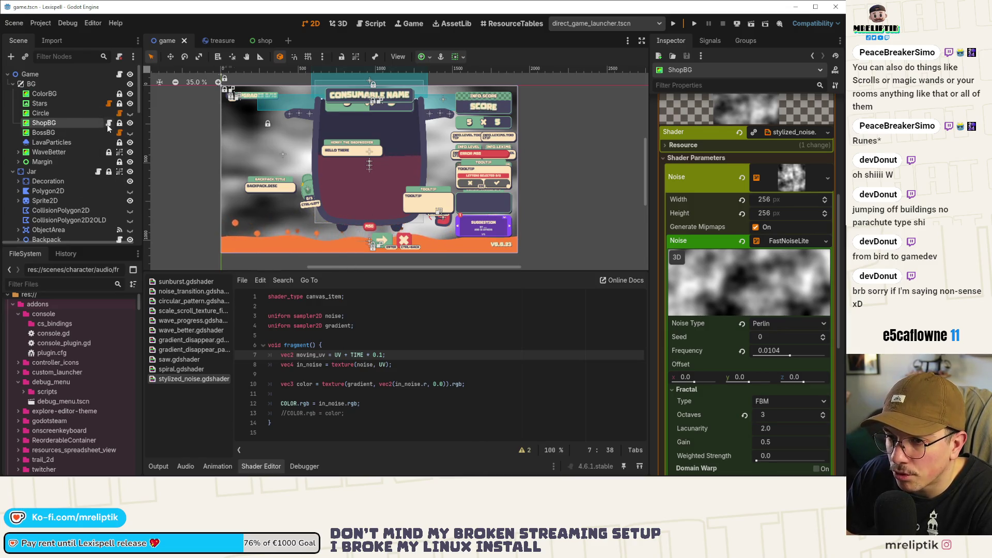
pyautogui.scroll(-10, 83, 170)
pyautogui.scroll(-2, 41, 166)
# - Open the Sunburst shader script and select its aspect-ratio calculation line
pyautogui.click(119, 138)
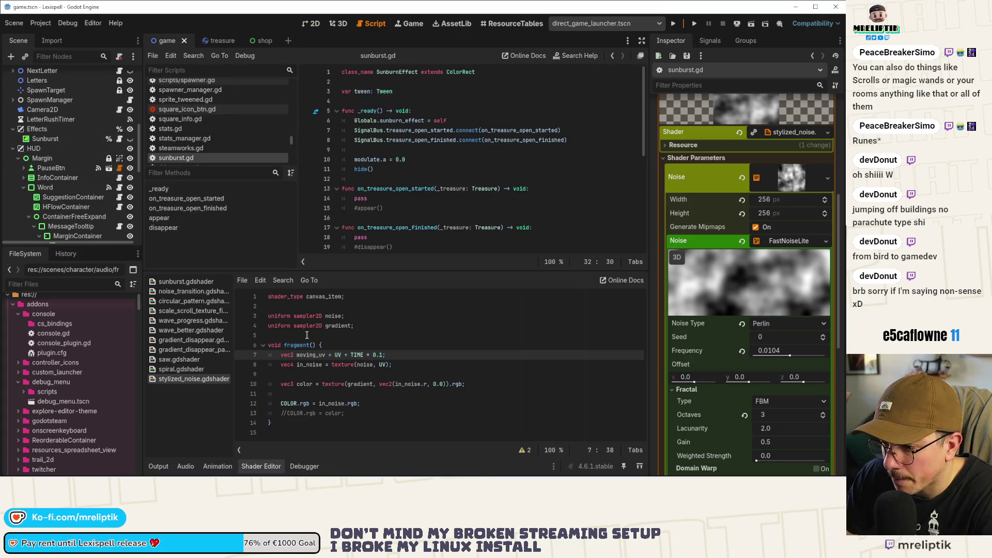
pyautogui.click(52, 140)
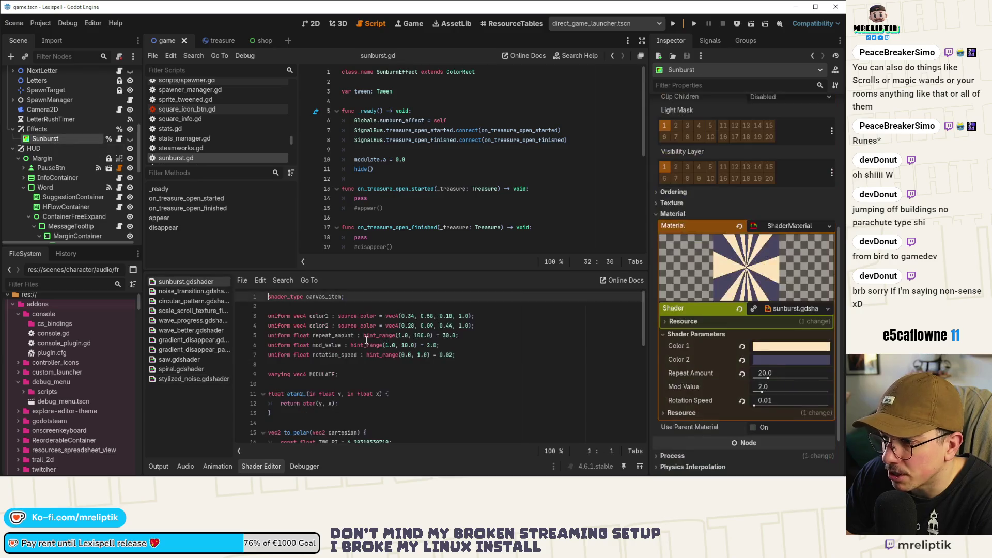
pyautogui.scroll(-5, 332, 356)
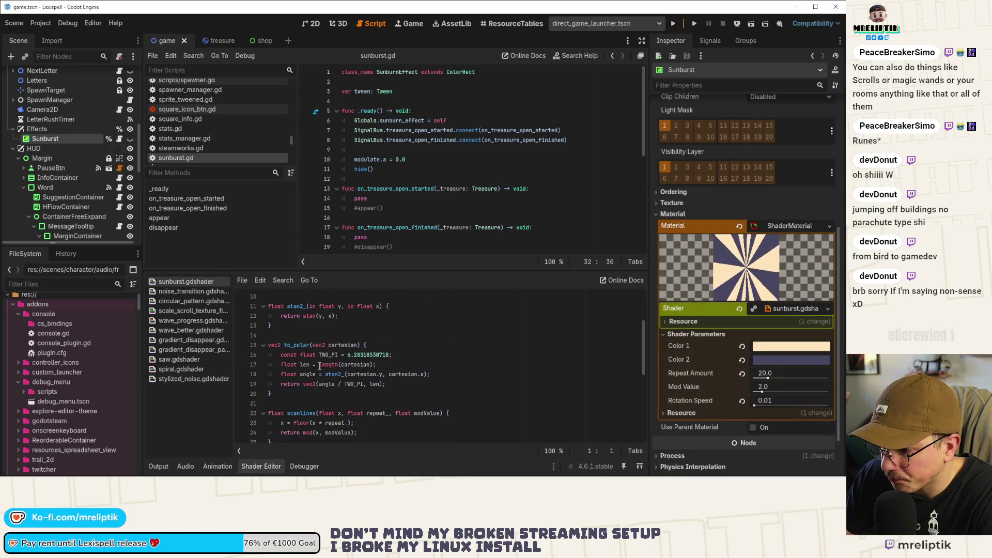
pyautogui.scroll(-4, 320, 362)
pyautogui.click(330, 340)
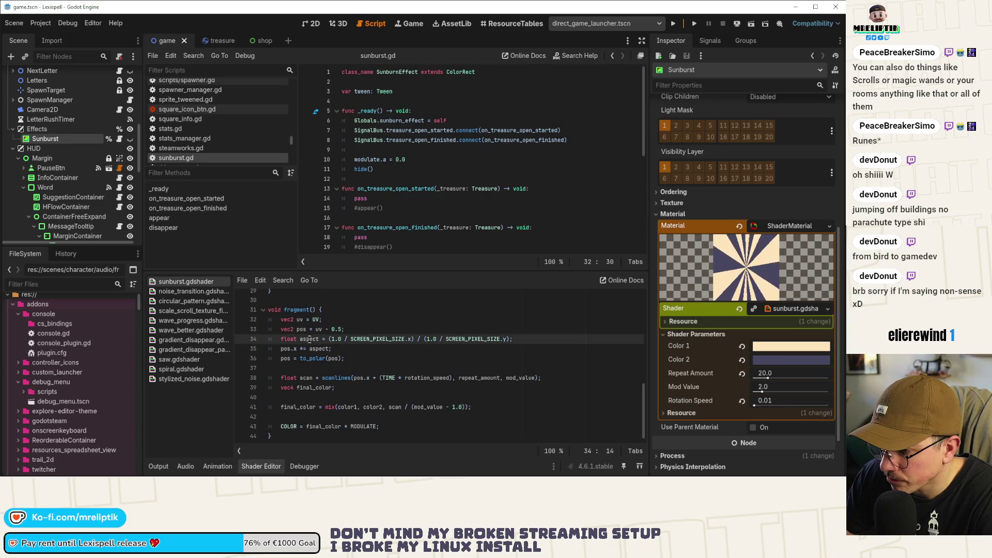
pyautogui.click(342, 347)
pyautogui.moveTo(282, 339); pyautogui.dragTo(557, 340)
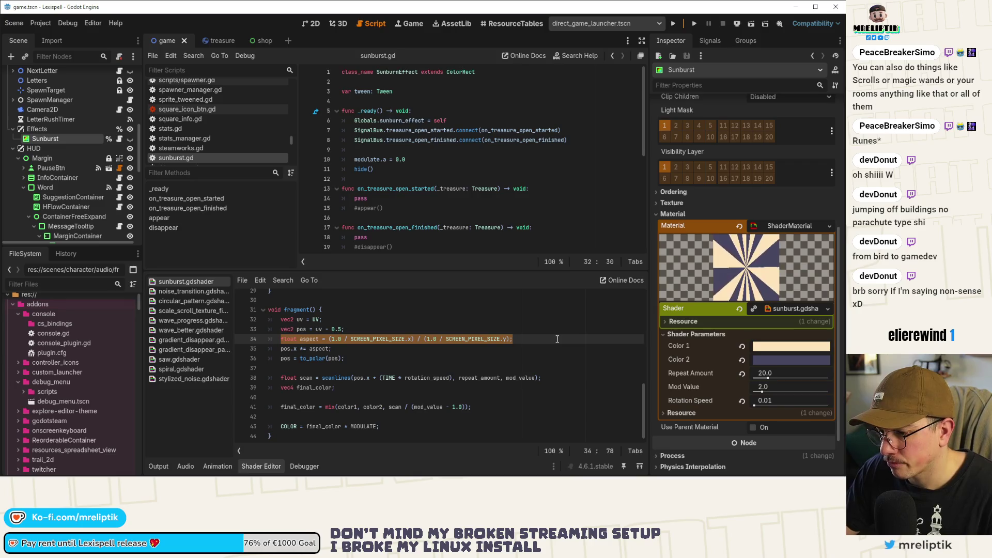
pyautogui.hotkey('ctrl', 's')
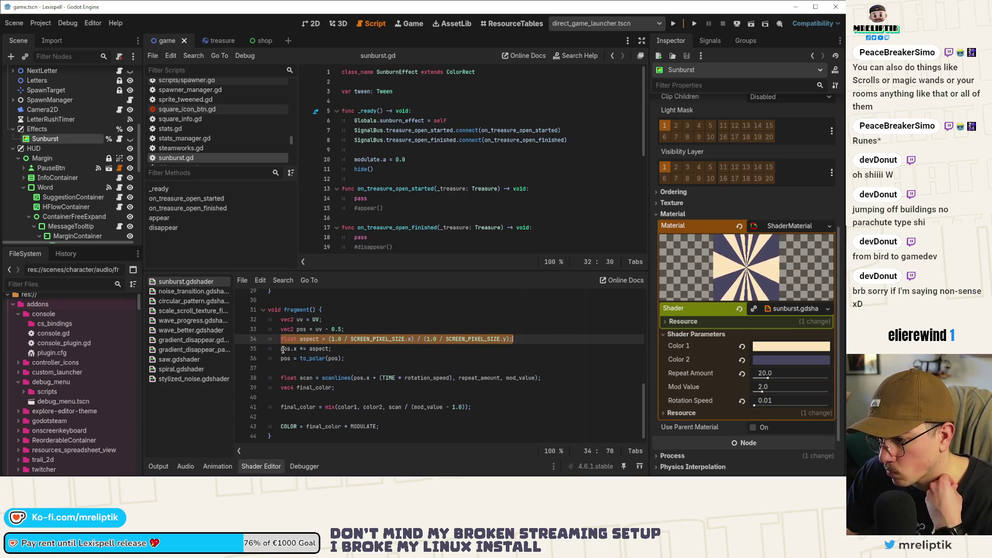
pyautogui.doubleClick(285, 350)
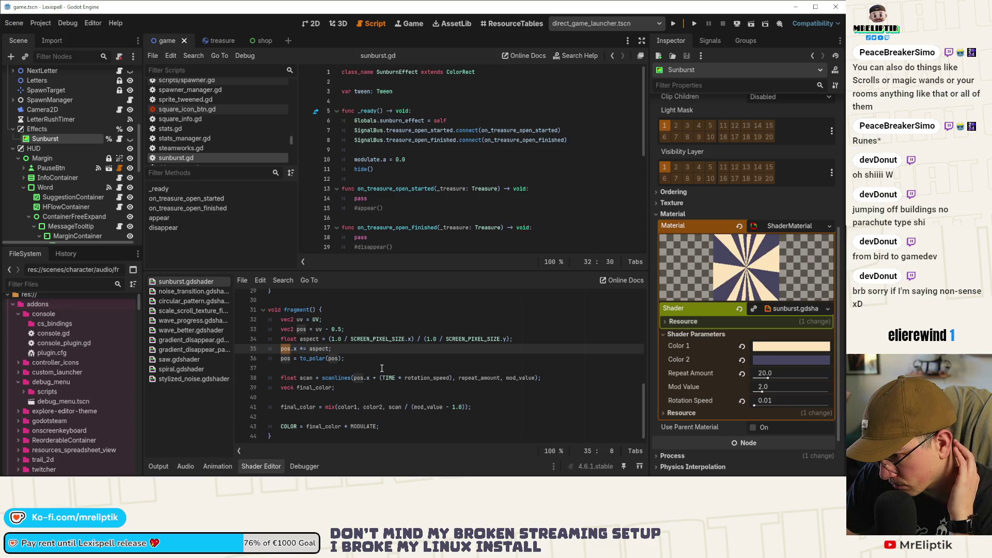
# - Return to the ShopBG script and show the game scene's 2D view
pyautogui.scroll(10, 98, 147)
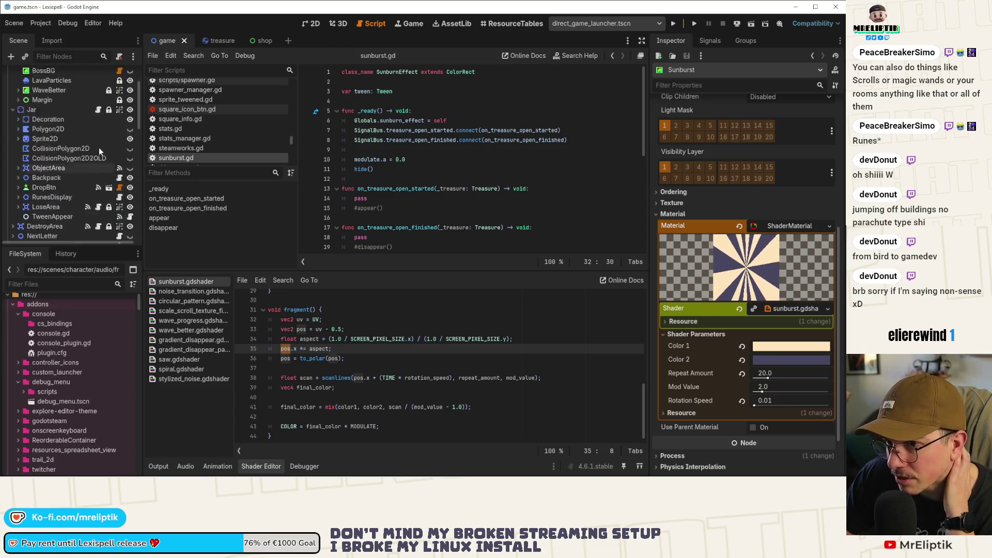
pyautogui.click(109, 81)
pyautogui.click(316, 24)
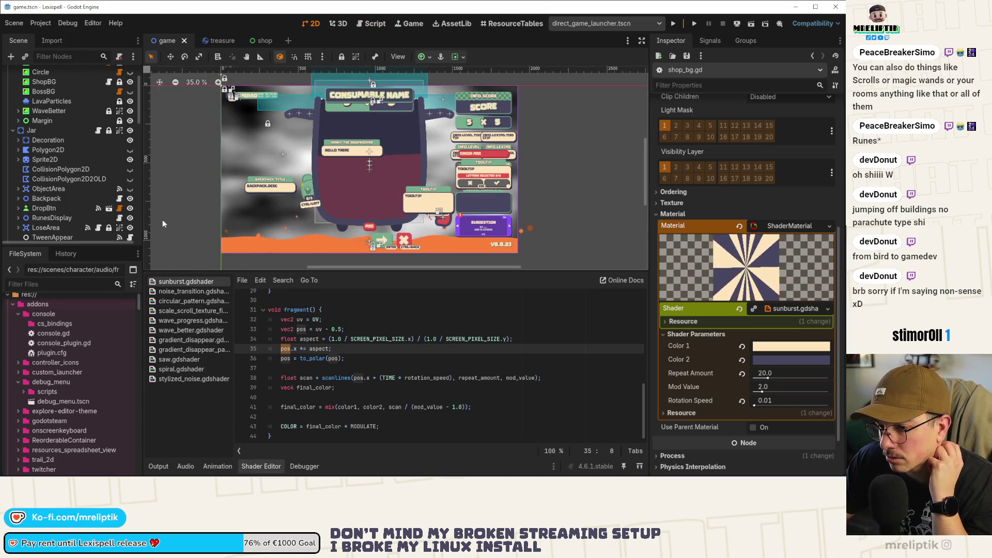
# - Paste the float aspect calculation at the top of ShopBG's fragment()
pyautogui.click(70, 82)
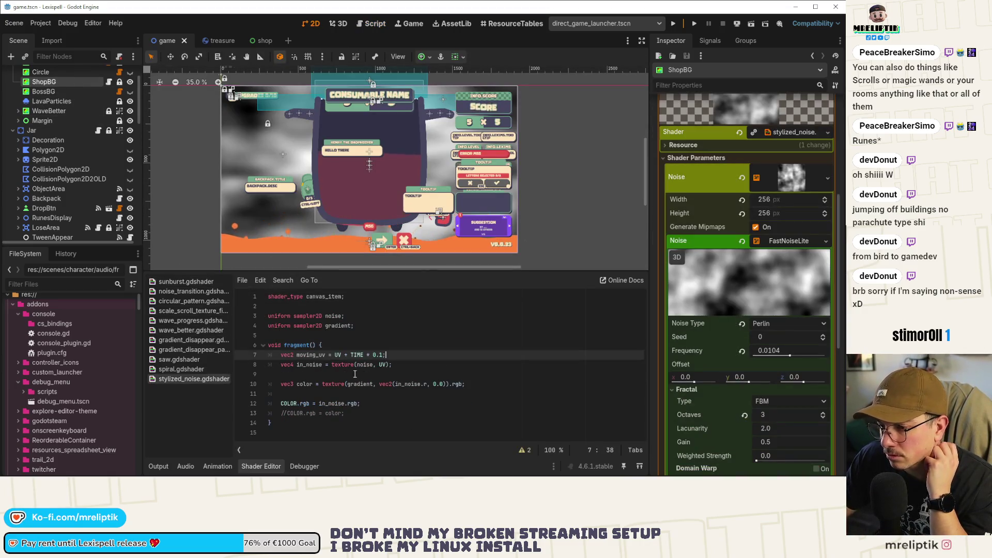
pyautogui.click(421, 371)
pyautogui.click(414, 356)
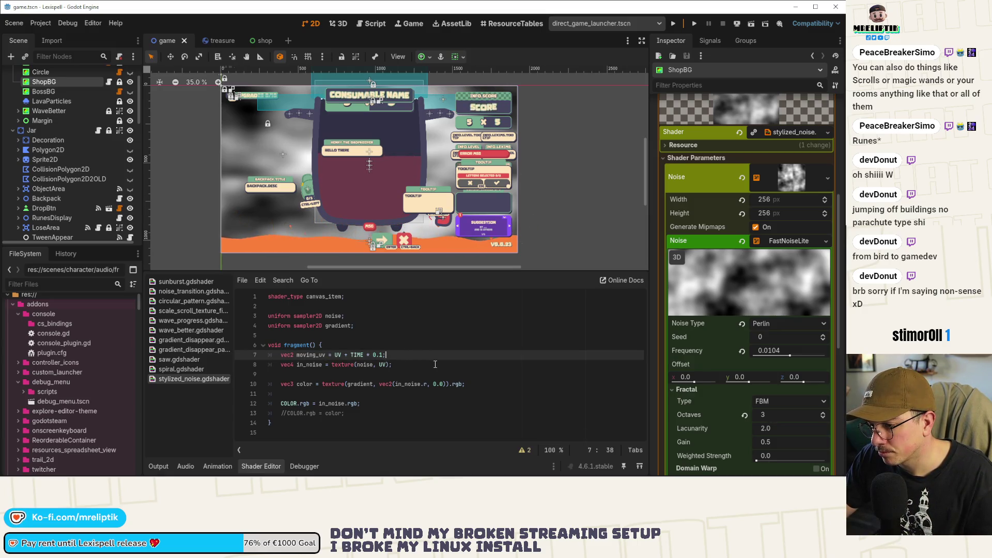
pyautogui.write('float aspect = (1.0 / SCREEN_PIXEL_SIZE.x) / (1.0 / SCREEN_PIXEL_SIZE.y);')
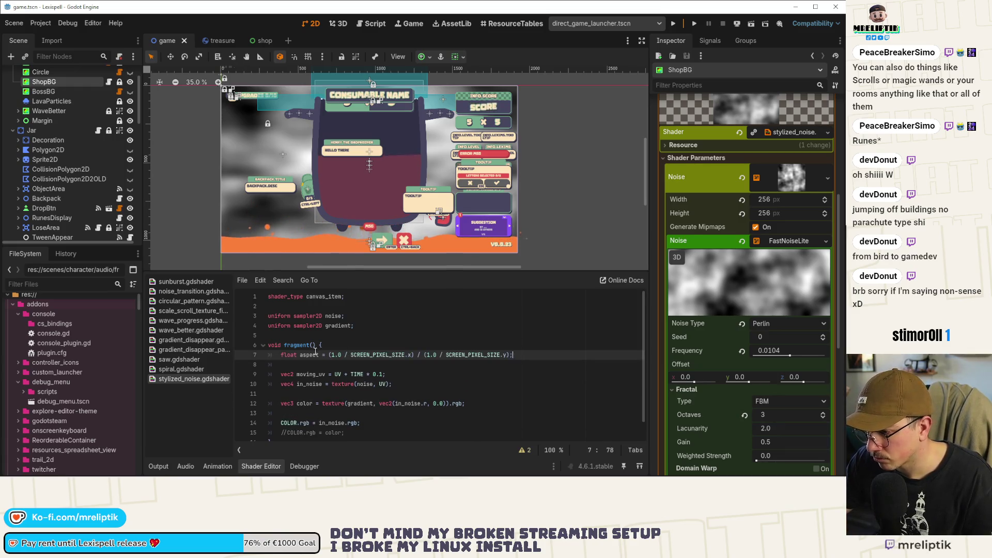
# - Duplicate the moving_uv line, comment out the original, and strip the time scrolling term from the copy
pyautogui.click(394, 385)
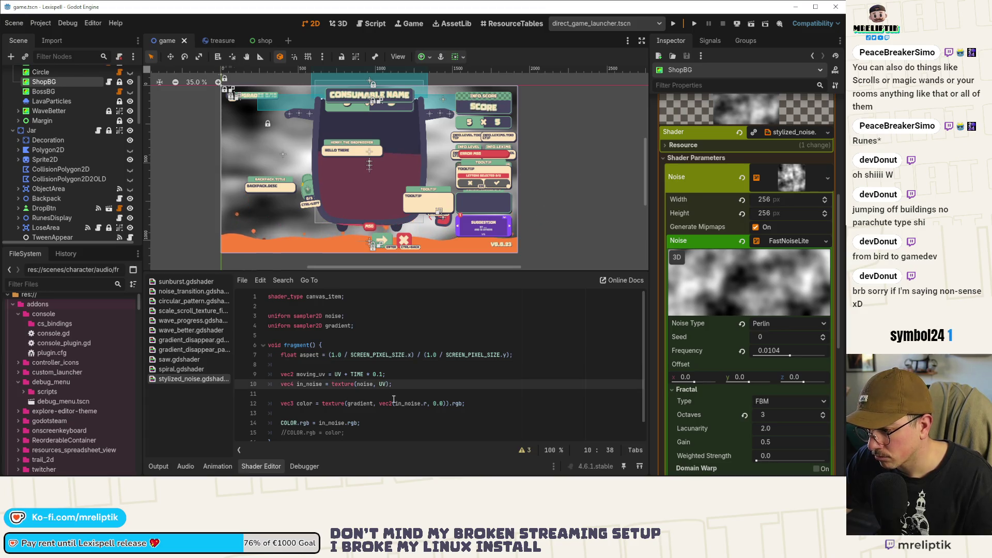
pyautogui.press('Up')
pyautogui.hotkey('ctrl', 'shift', 'd')
pyautogui.press('Up')
pyautogui.hotkey('ctrl', 'k')
pyautogui.press('Down')
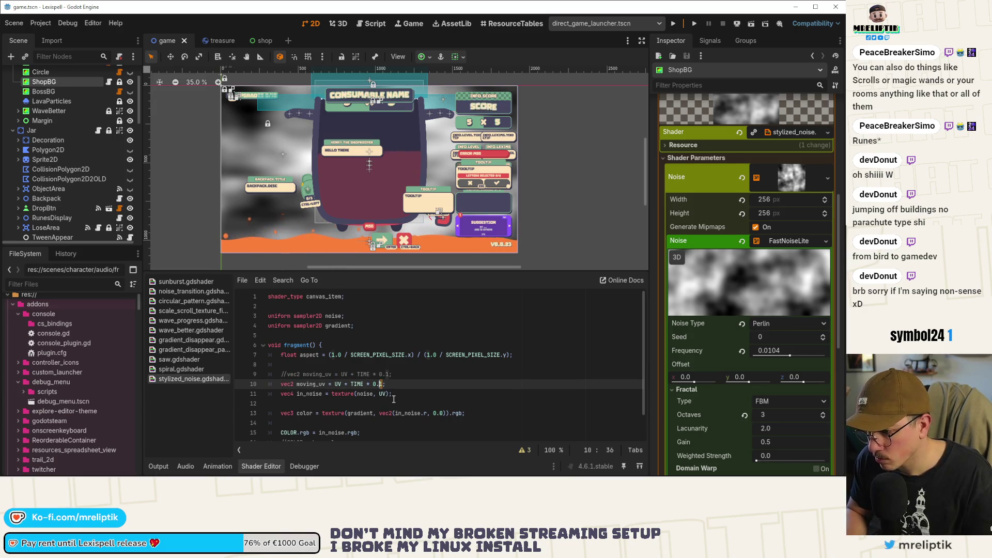
pyautogui.hotkey('shift', 'End')
pyautogui.press('BackSpace')
pyautogui.press('BackSpace')
pyautogui.press('BackSpace')
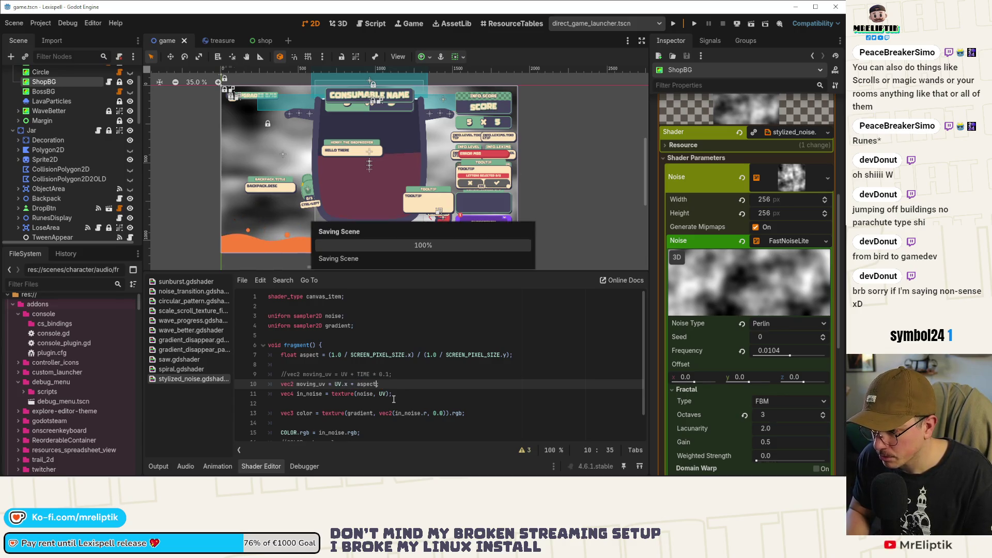
pyautogui.hotkey('ctrl', 'Left')
pyautogui.press('BackSpace')
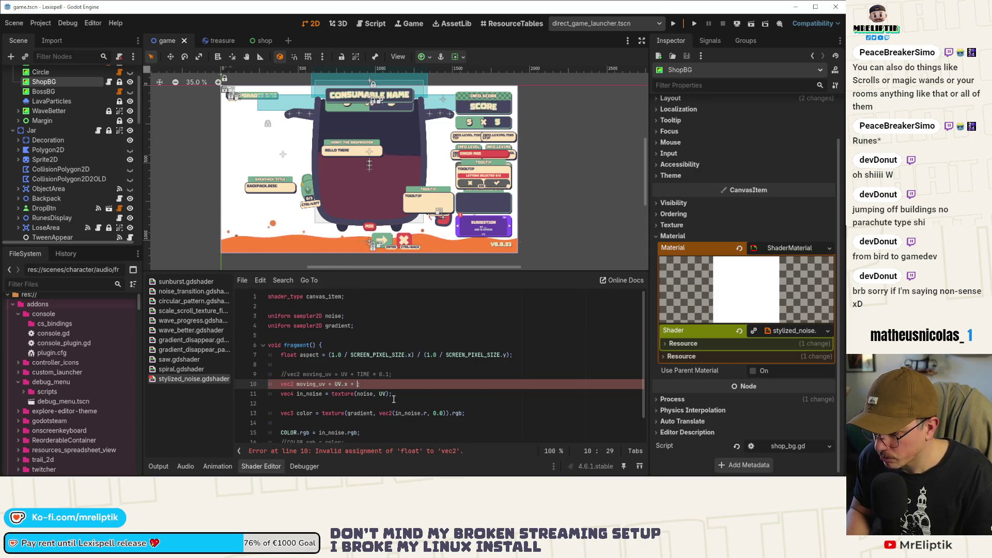
# - Add the line moving_uv.x *= aspect; below moving_uv
pyautogui.press('End')
pyautogui.press('Return')
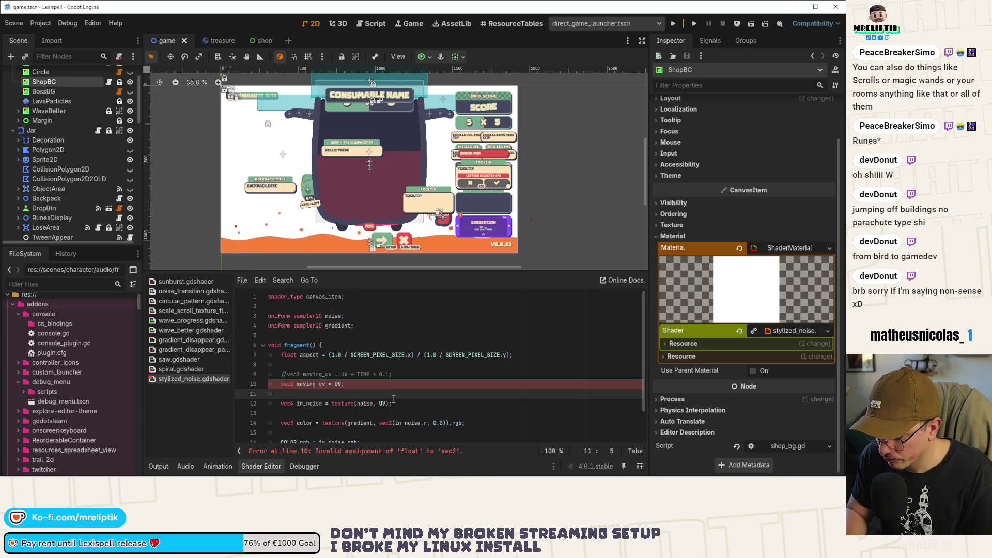
pyautogui.write('moving_uv')
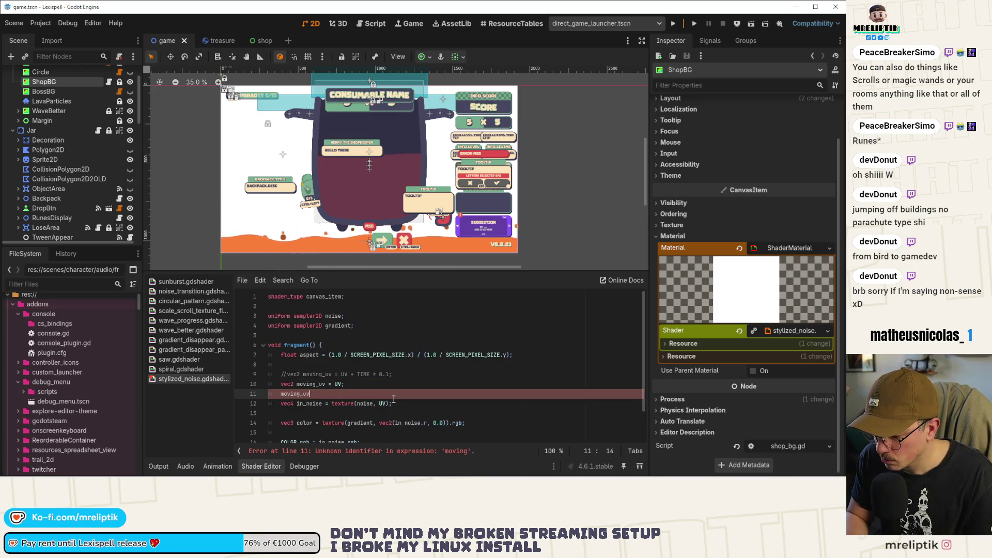
pyautogui.press('Return')
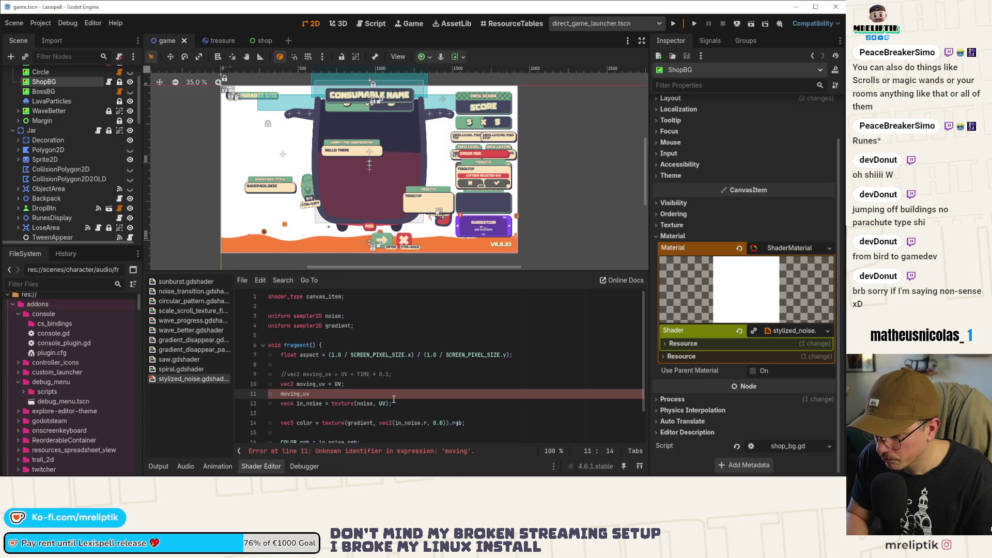
pyautogui.write('.x *')
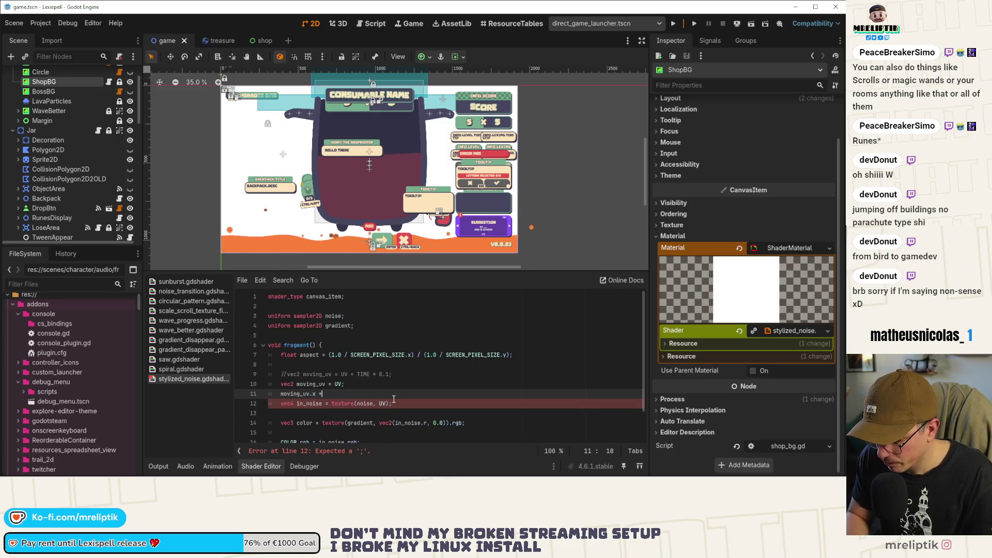
pyautogui.write('= aspect')
pyautogui.hotkey('ctrl', 's')
pyautogui.write(';')
# - Sample the noise texture with moving_uv instead of UV and save
pyautogui.scroll(-1, 367, 388)
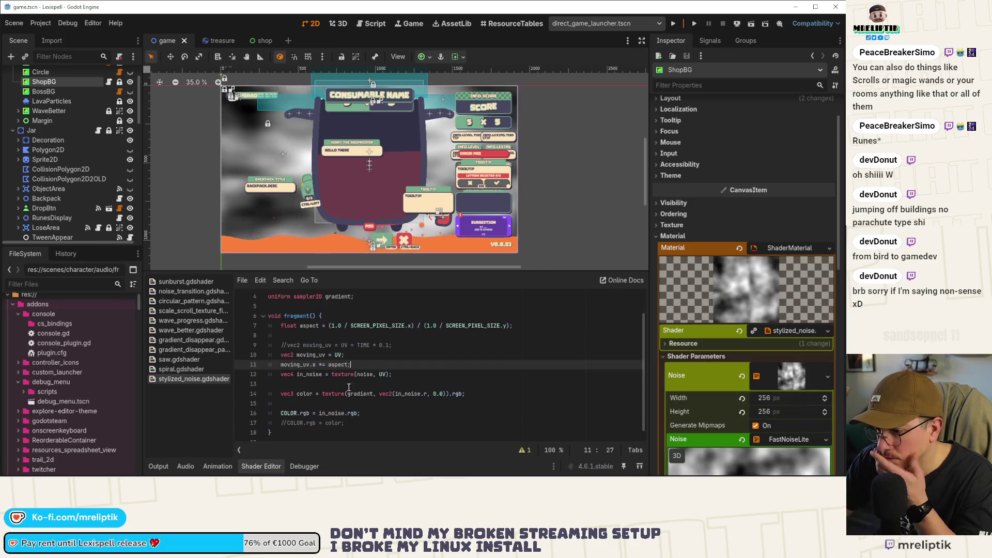
pyautogui.doubleClick(295, 364)
pyautogui.hotkey('ctrl', 'c')
pyautogui.doubleClick(381, 374)
pyautogui.hotkey('ctrl', 'v')
pyautogui.hotkey('ctrl', 's')
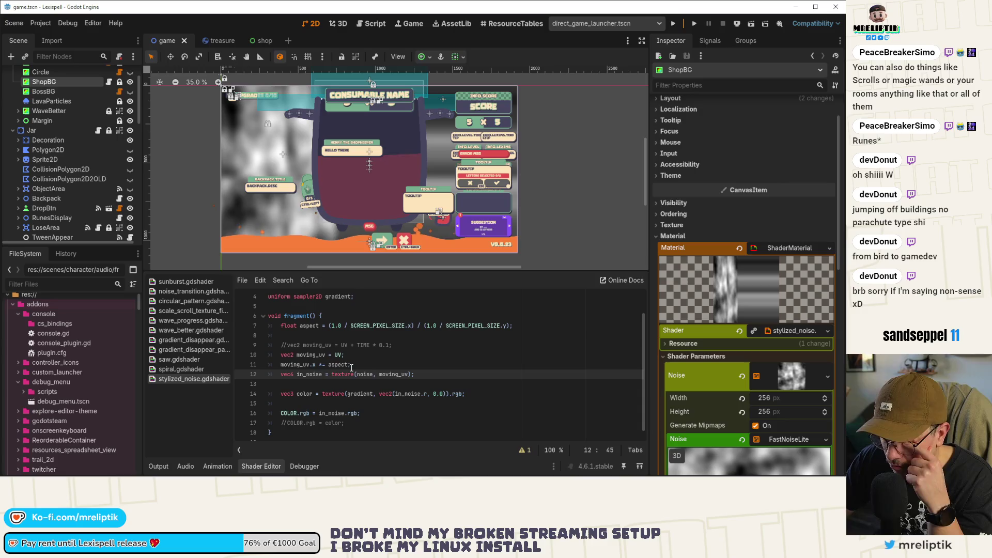
# - Comment out the aspect declaration and the moving_uv.x *= aspect line, then save
pyautogui.click(323, 365)
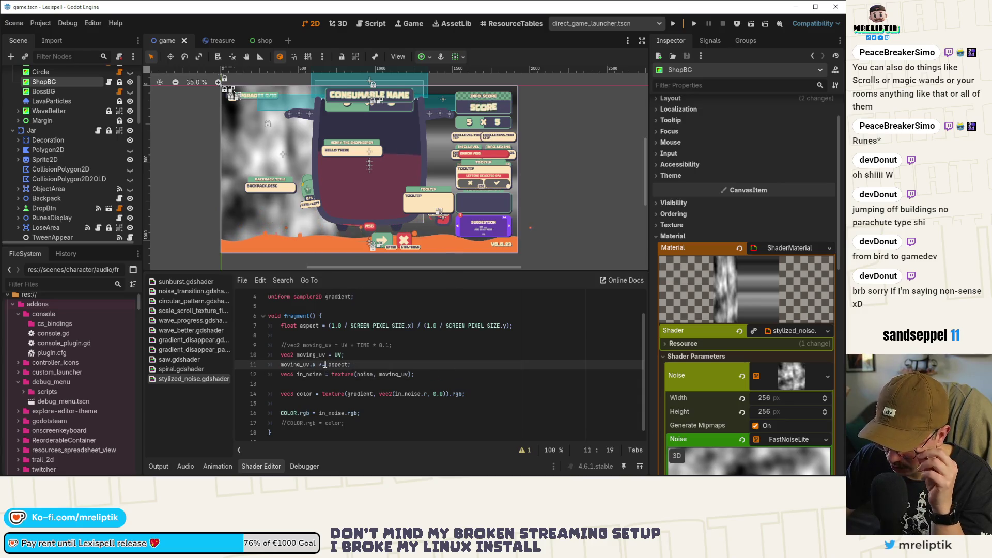
pyautogui.click(352, 326)
pyautogui.hotkey('ctrl', 'k')
pyautogui.press('Down')
pyautogui.press('Down')
pyautogui.press('Down')
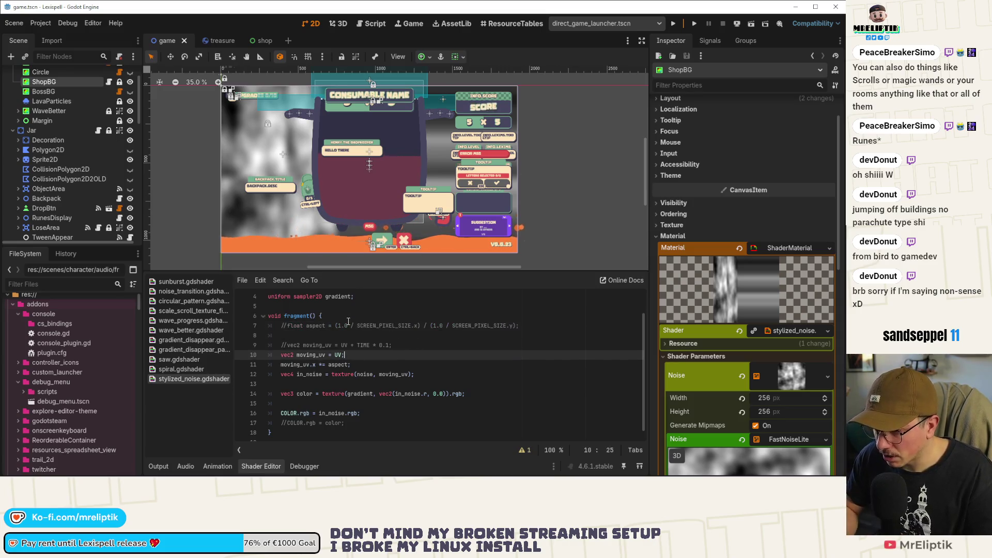
pyautogui.press('Up')
pyautogui.hotkey('ctrl', 'k')
pyautogui.hotkey('ctrl', 's')
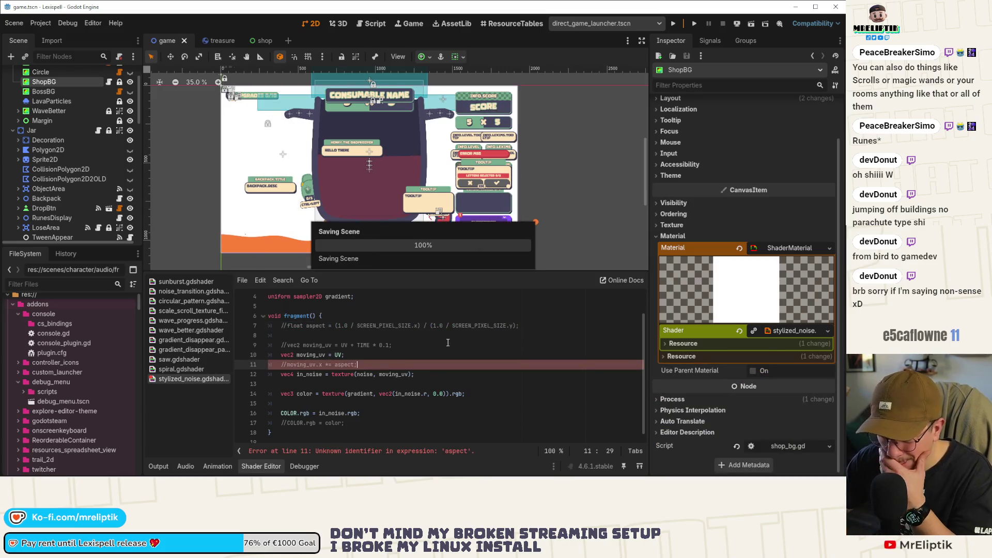
pyautogui.scroll(-5, 737, 414)
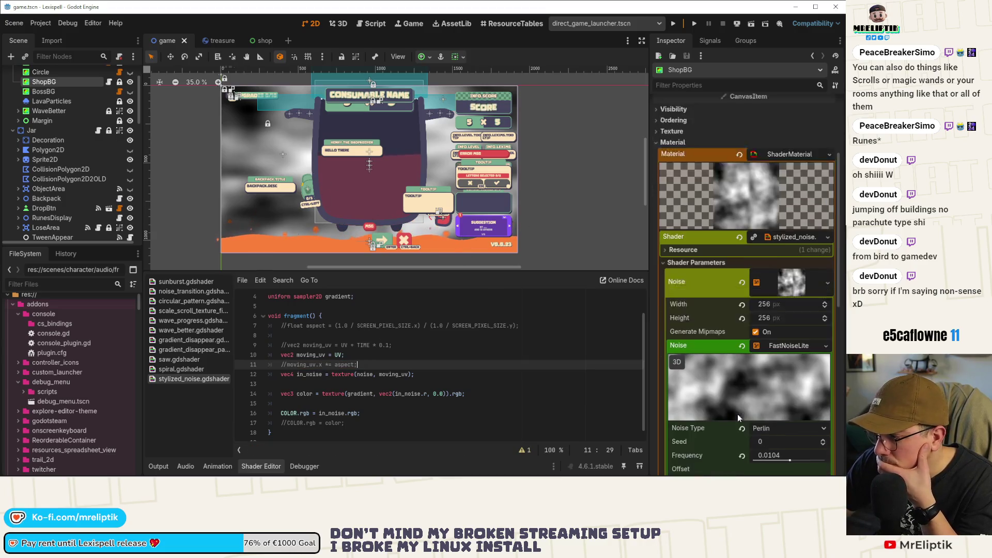
# - Lower the FastNoiseLite frequency to about 0.0083 and reduce octaves from 3 to 2
pyautogui.moveTo(777, 414); pyautogui.dragTo(802, 416)
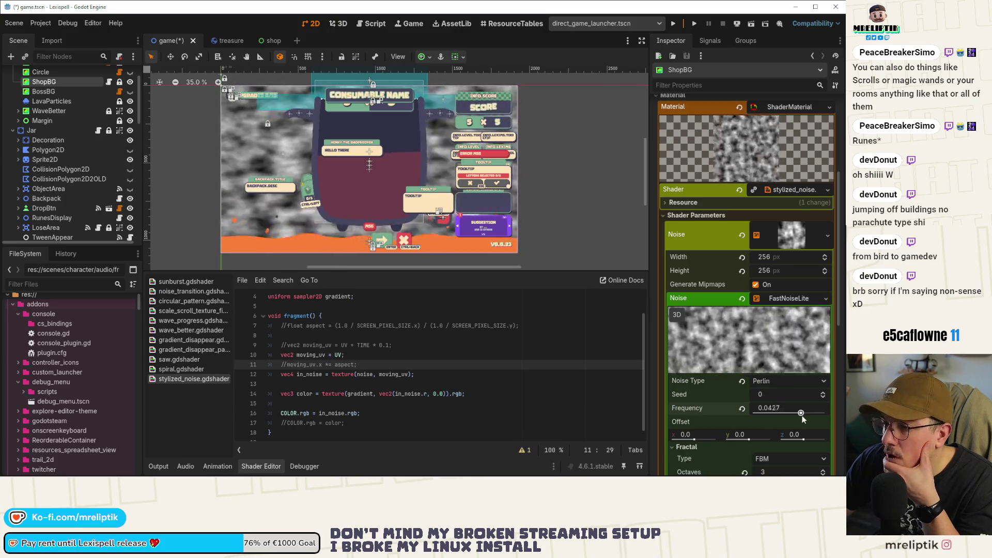
pyautogui.scroll(5, 349, 181)
pyautogui.scroll(-2, 372, 174)
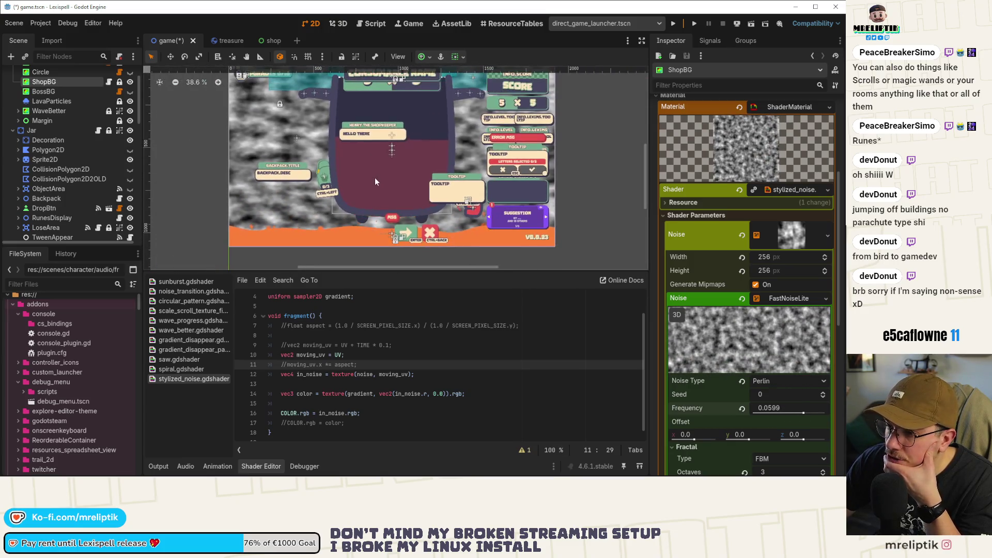
pyautogui.moveTo(798, 415)
pyautogui.mouseDown()
pyautogui.moveTo(774, 413)
pyautogui.moveTo(787, 415)
pyautogui.mouseUp()
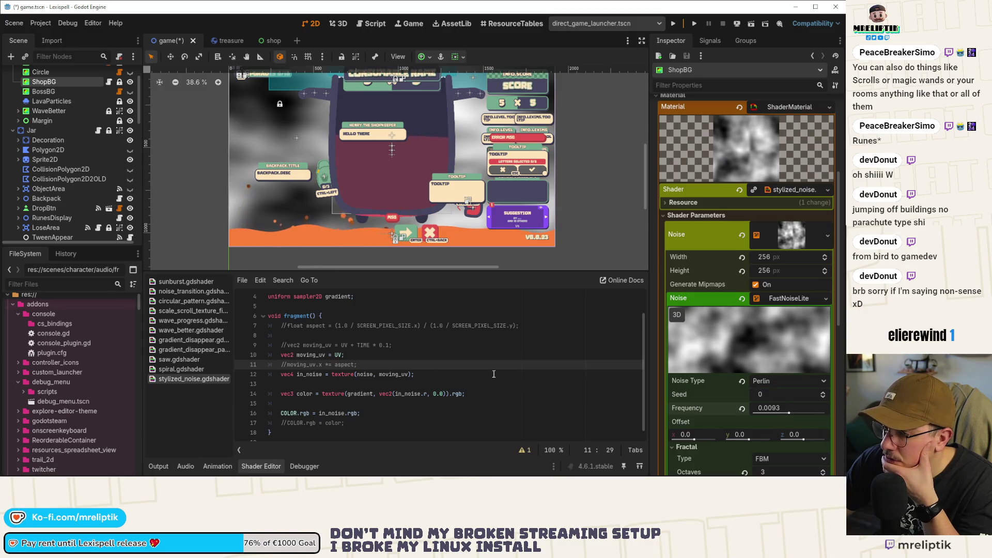
pyautogui.scroll(-3, 747, 354)
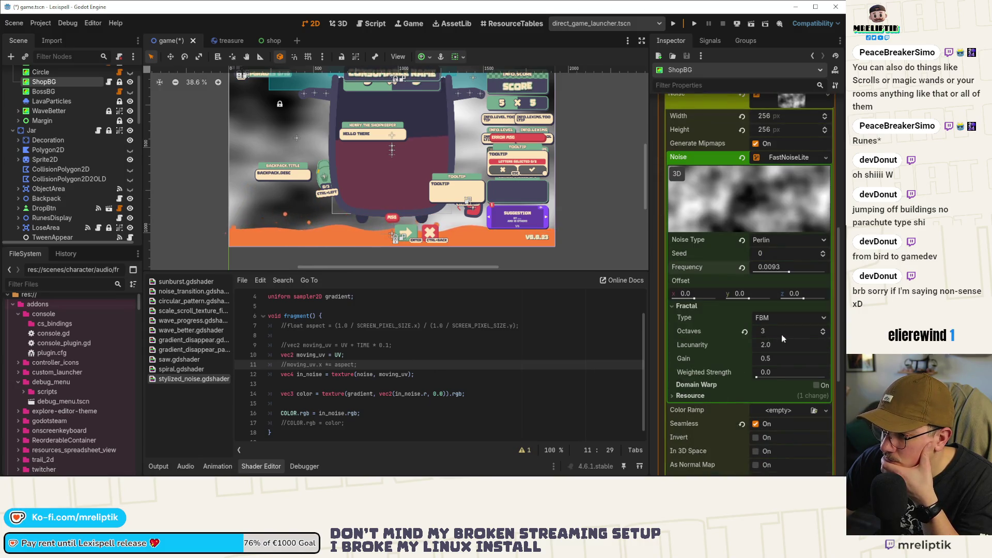
pyautogui.click(823, 334)
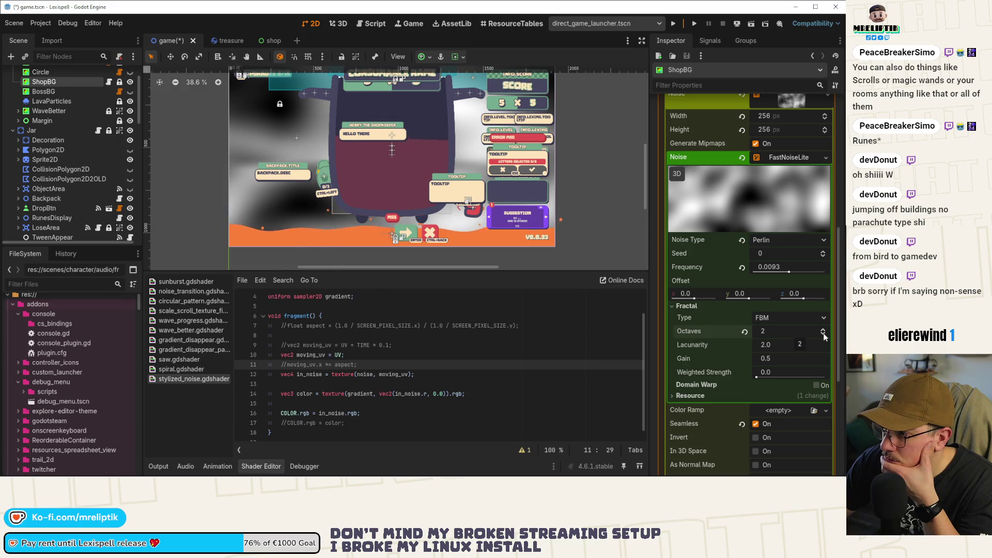
pyautogui.moveTo(790, 272); pyautogui.dragTo(788, 273)
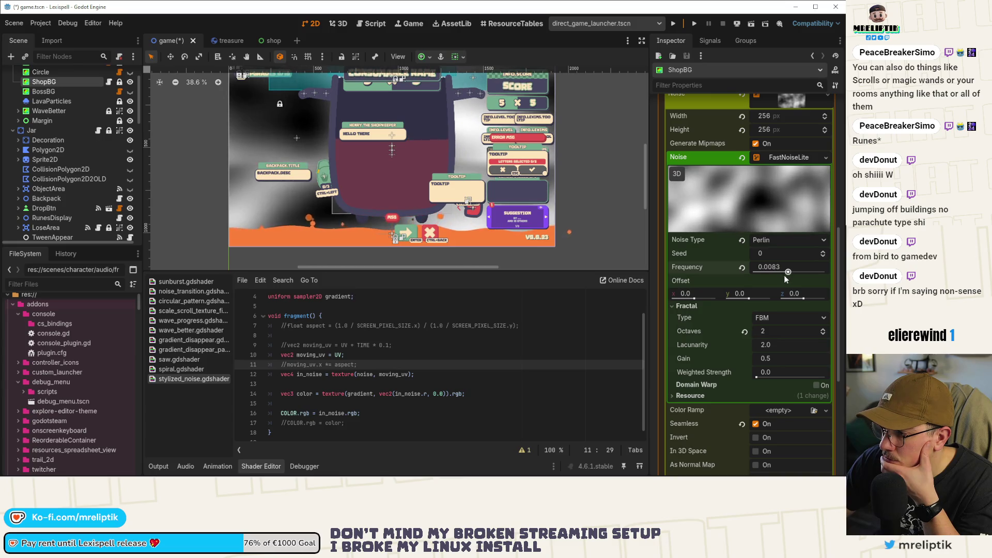
pyautogui.scroll(2, 710, 367)
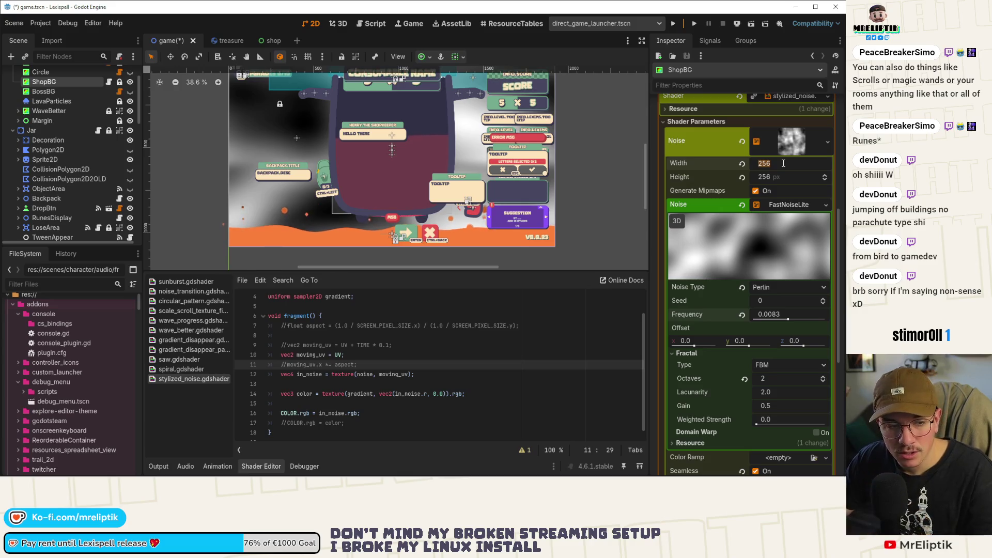
pyautogui.click(377, 424)
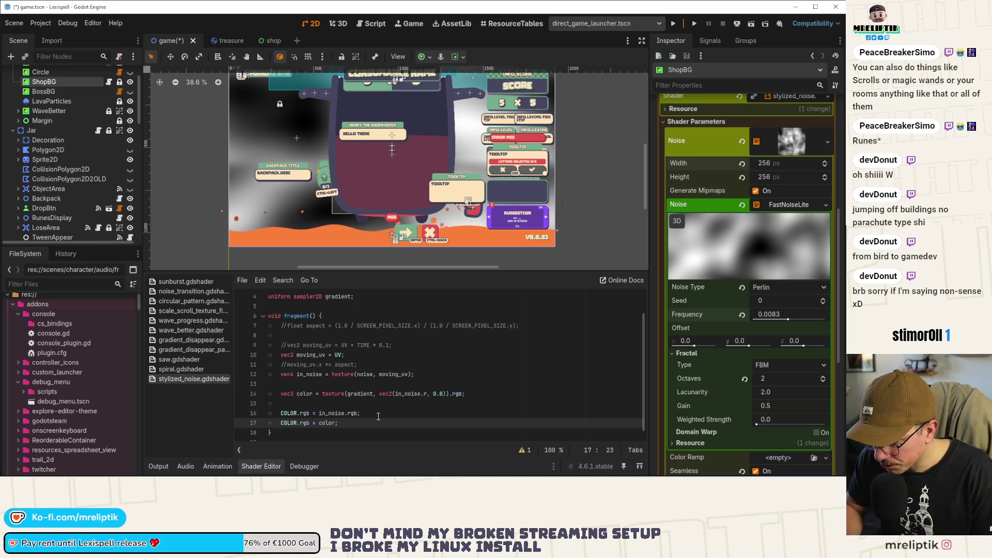
# - Comment out the raw noise output, enable the gradient colour line, and save to recompile
pyautogui.press('Up')
pyautogui.hotkey('ctrl', 'k')
pyautogui.hotkey('ctrl', 's')
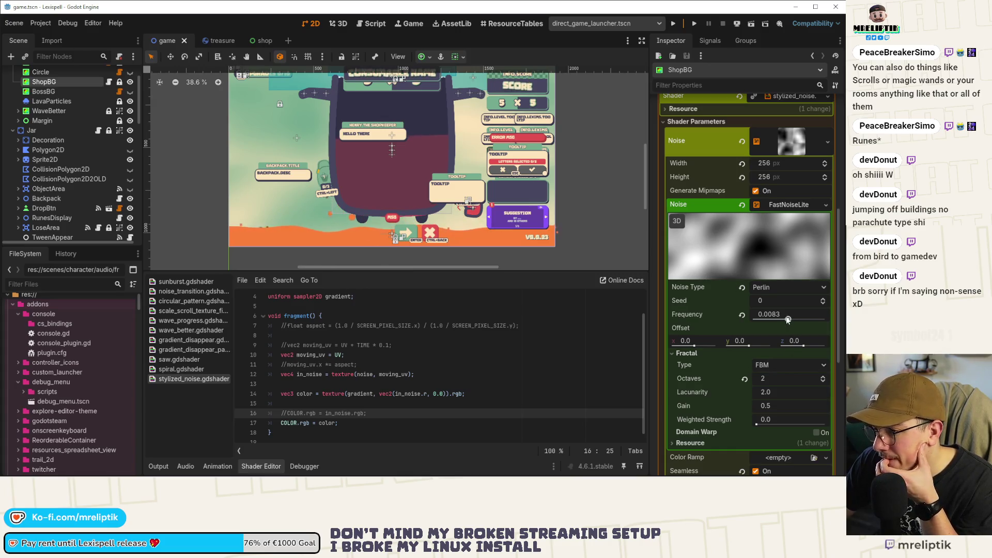
# - Raise the noise frequency from 0.0088 to about 0.0173 for finer noise
pyautogui.moveTo(790, 321); pyautogui.dragTo(790, 321)
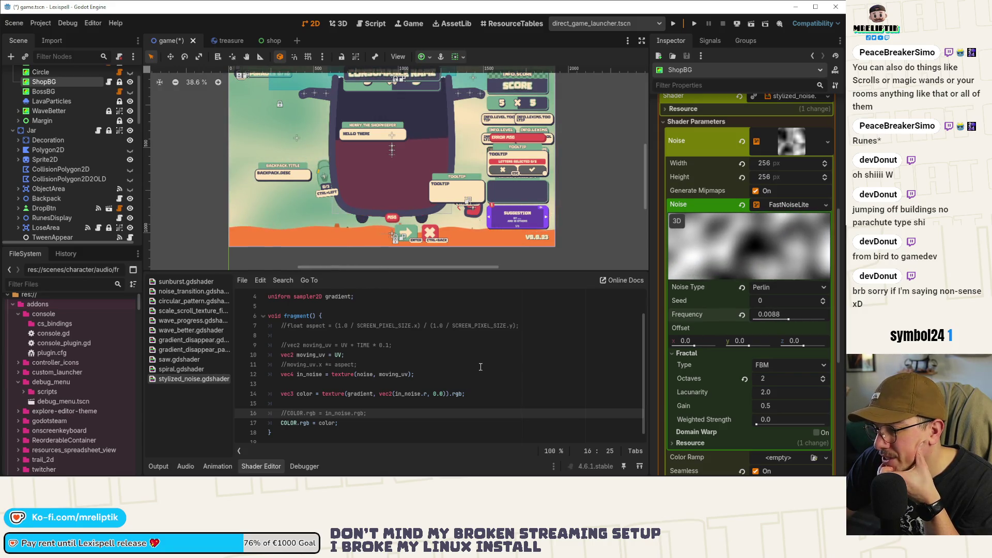
pyautogui.click(398, 345)
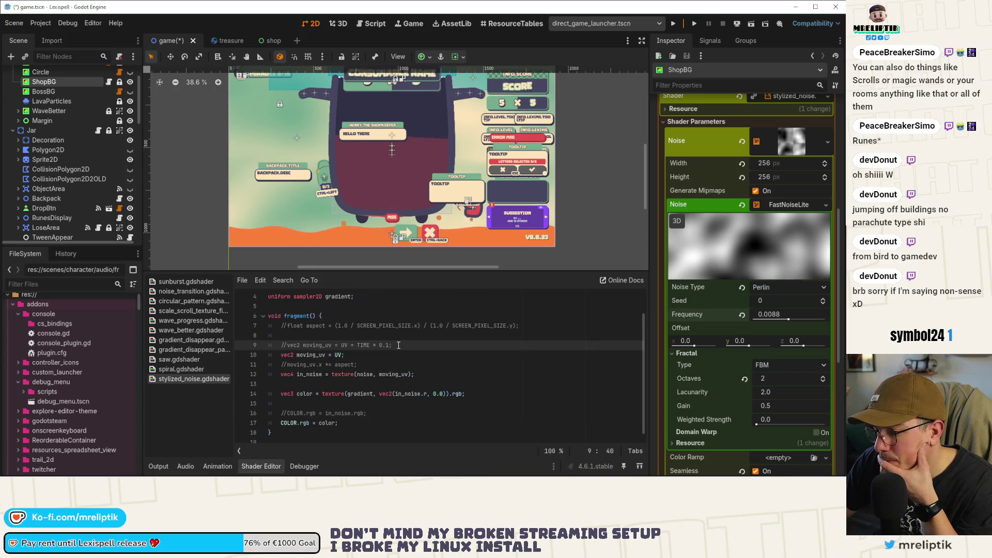
pyautogui.click(342, 355)
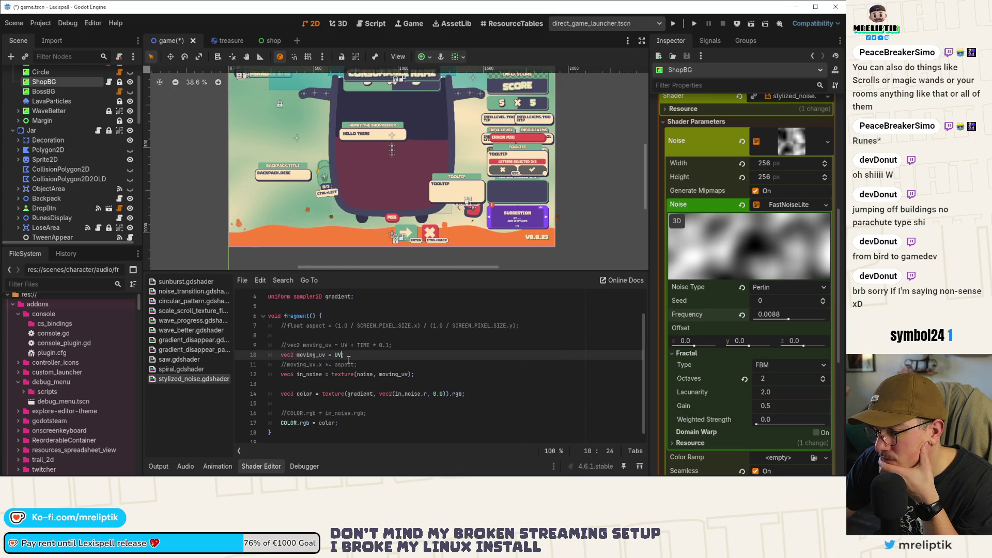
pyautogui.click(421, 374)
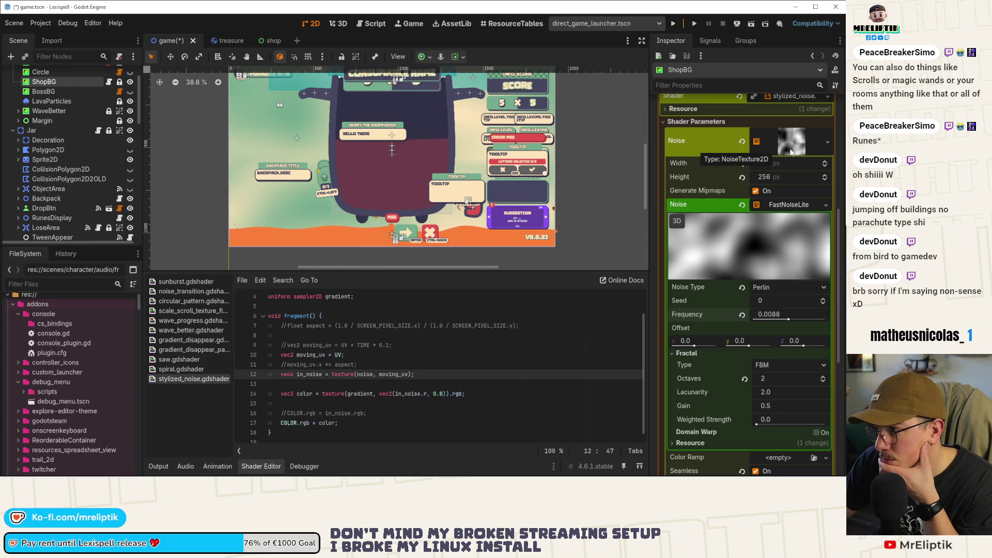
pyautogui.click(787, 165)
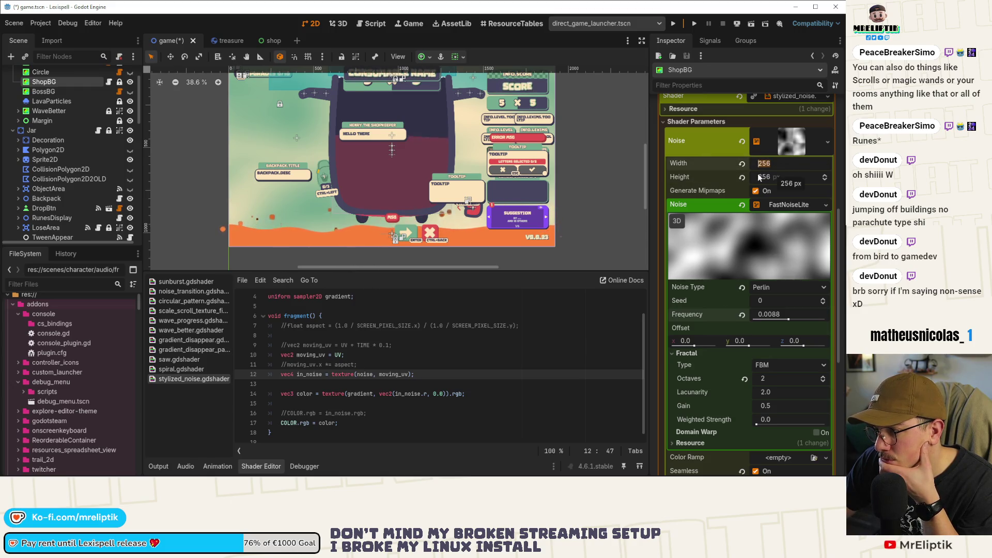
pyautogui.moveTo(788, 320); pyautogui.dragTo(794, 321)
pyautogui.scroll(-3, 758, 364)
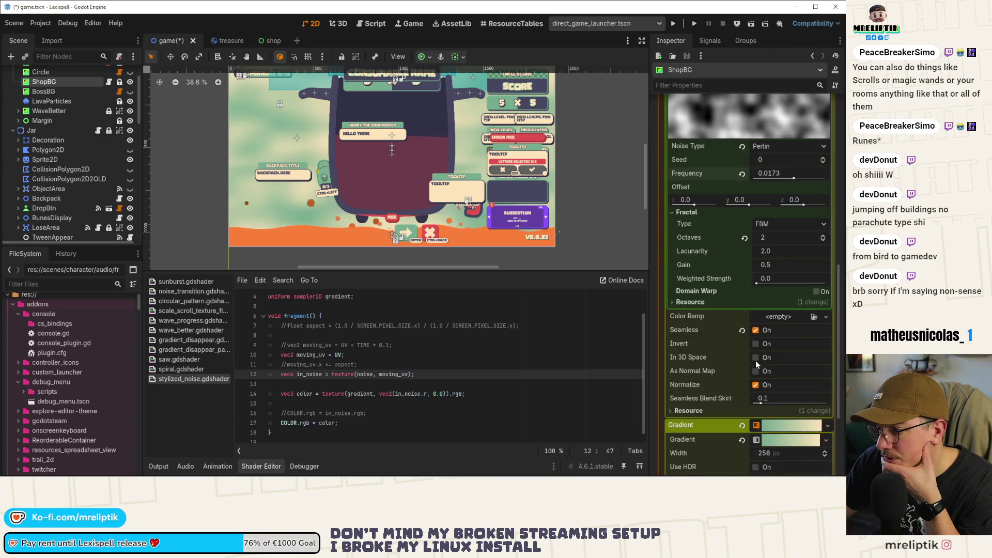
# - Expand the Gradient and set its Interpolation Mode to Constant
pyautogui.click(790, 442)
pyautogui.scroll(-4, 749, 413)
pyautogui.click(698, 309)
pyautogui.click(757, 315)
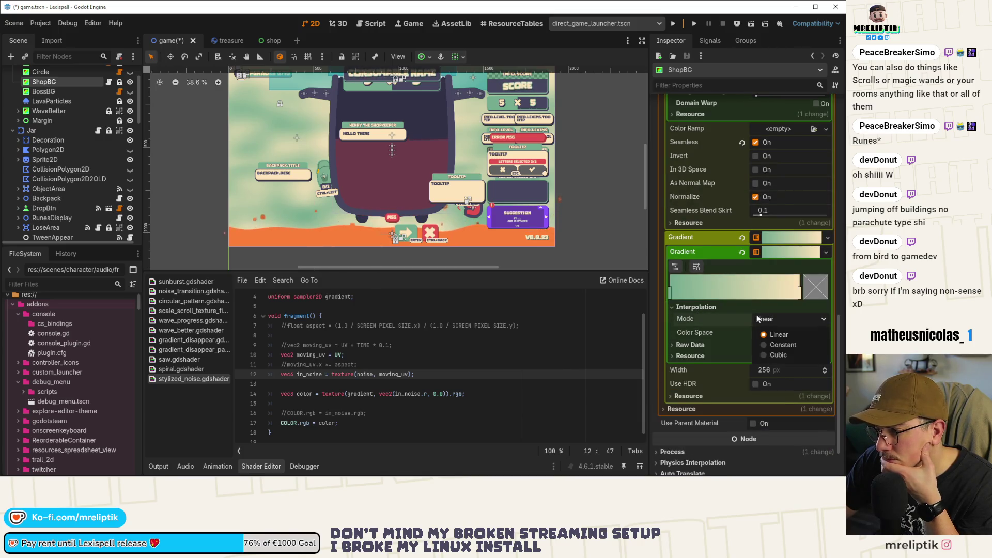
pyautogui.click(779, 345)
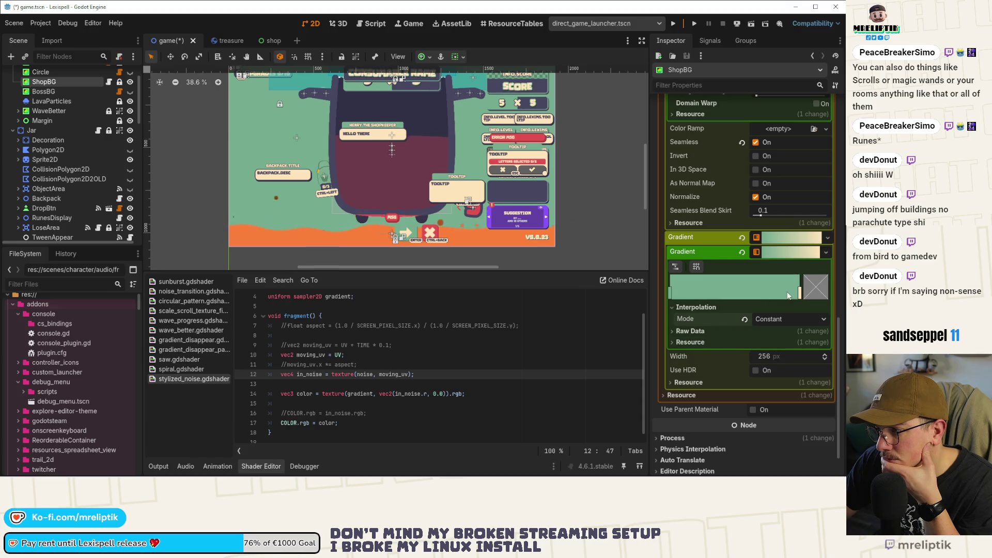
# - Drag the gradient colour stops to narrow the green band against cream
pyautogui.moveTo(800, 294)
pyautogui.mouseDown()
pyautogui.moveTo(682, 296)
pyautogui.moveTo(731, 295)
pyautogui.mouseUp()
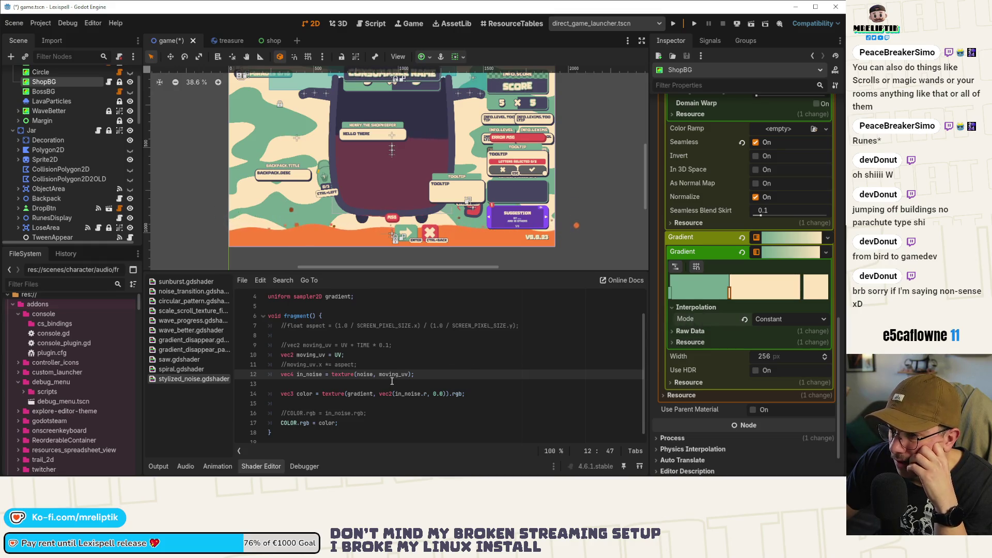
pyautogui.moveTo(730, 298); pyautogui.dragTo(767, 296)
pyautogui.moveTo(672, 296)
pyautogui.mouseDown()
pyautogui.moveTo(765, 294)
pyautogui.moveTo(717, 302)
pyautogui.mouseUp()
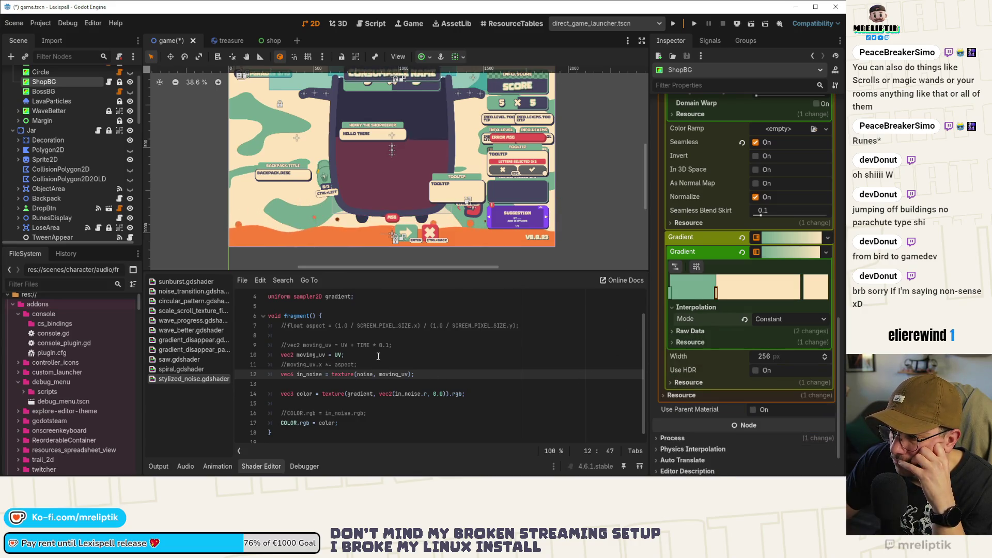
pyautogui.scroll(1, 376, 353)
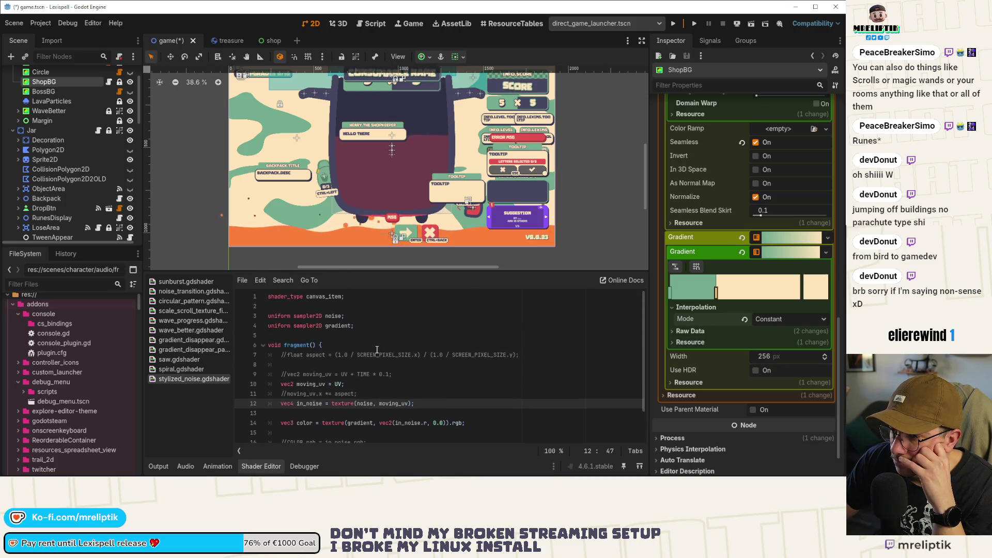
# - Hide the ShopBG noise background and collapse the noise and shader panels
pyautogui.click(130, 82)
pyautogui.scroll(2, 79, 111)
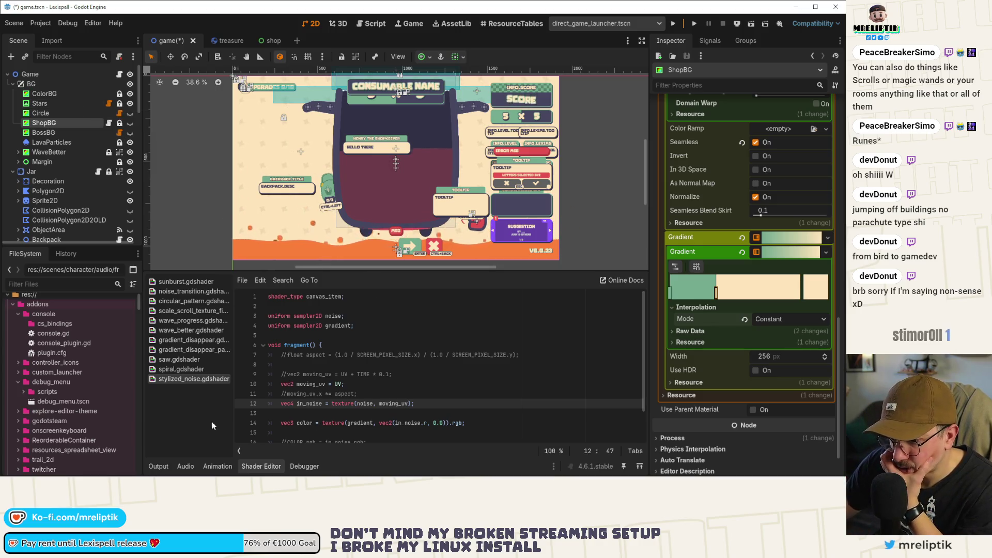
pyautogui.scroll(8, 697, 369)
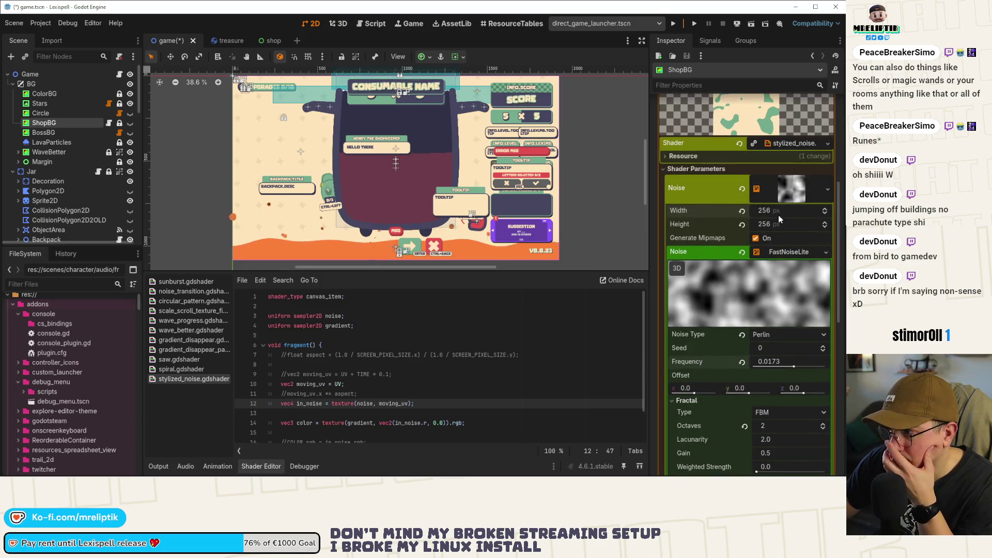
pyautogui.click(787, 189)
pyautogui.scroll(4, 742, 297)
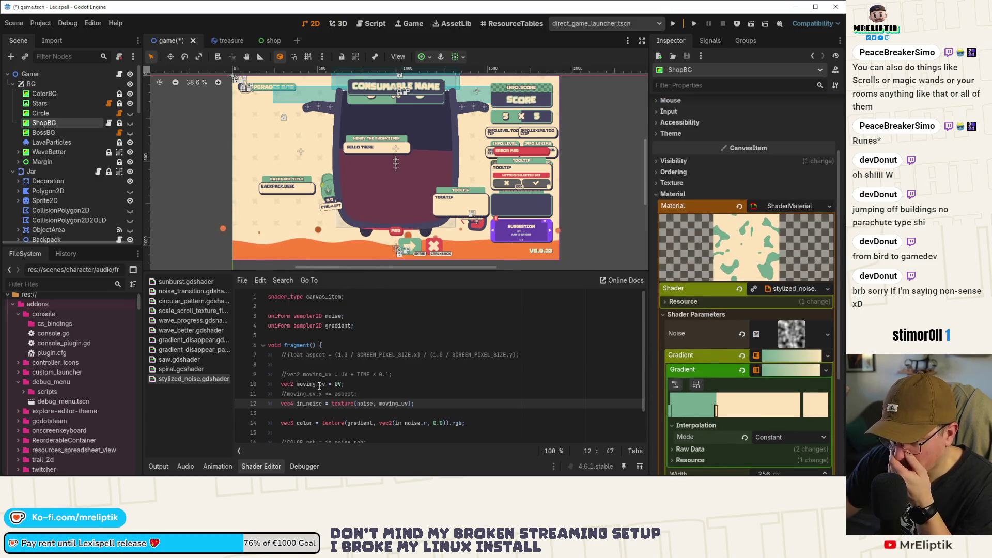
pyautogui.click(155, 464)
pyautogui.click(155, 464)
pyautogui.scroll(4, 409, 207)
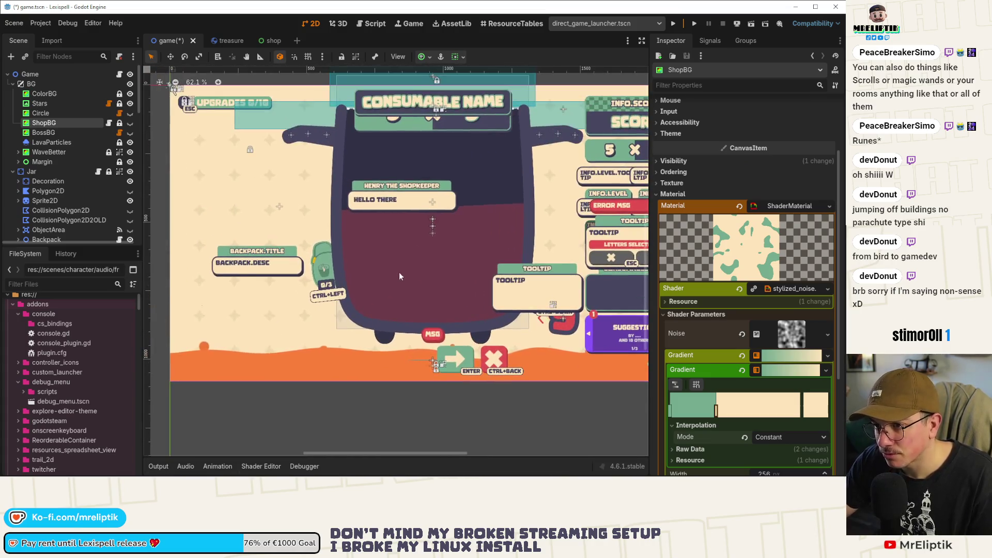
# - Save the game scene and inspect the BossBG and Stars nodes
pyautogui.hotkey('ctrl', 's')
pyautogui.click(64, 133)
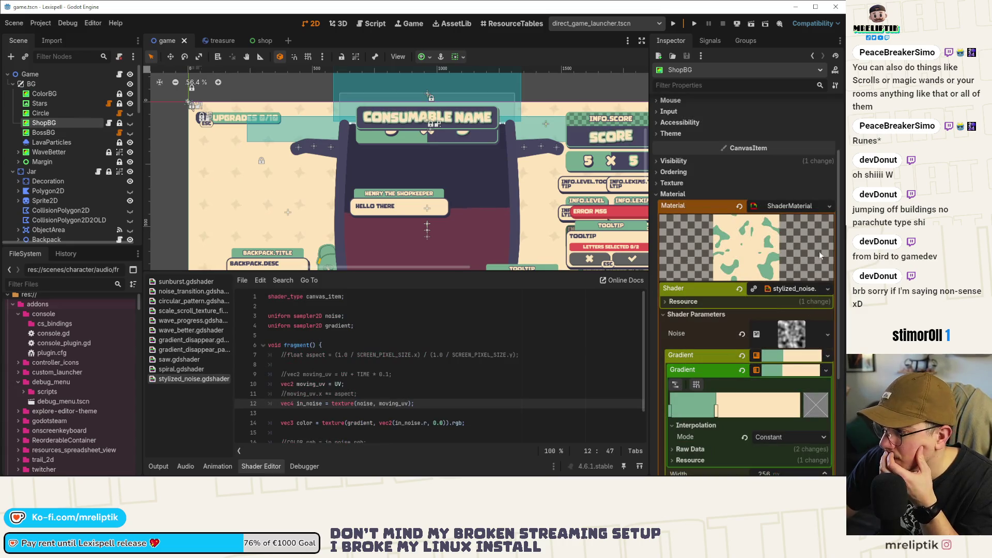
pyautogui.click(49, 103)
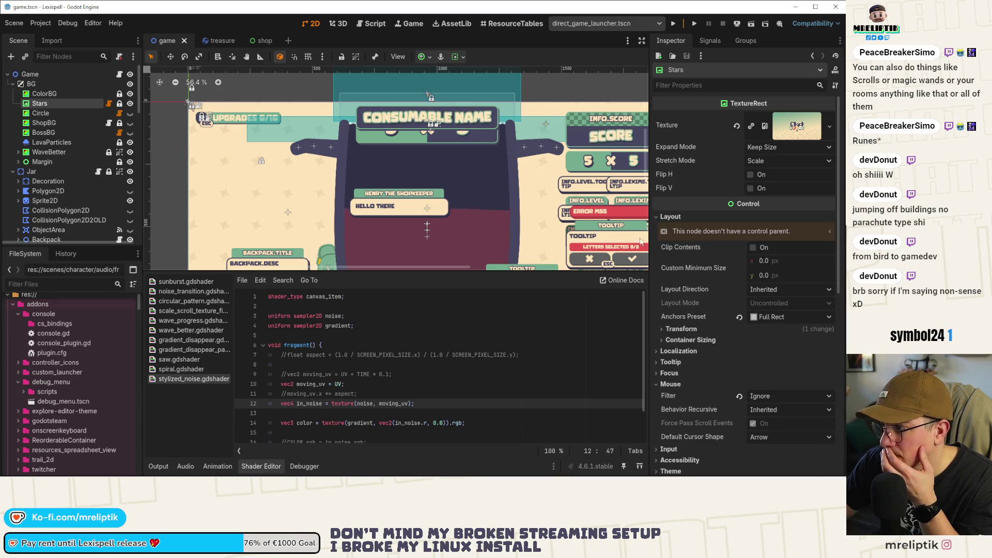
pyautogui.hotkey('ctrl', 'z')
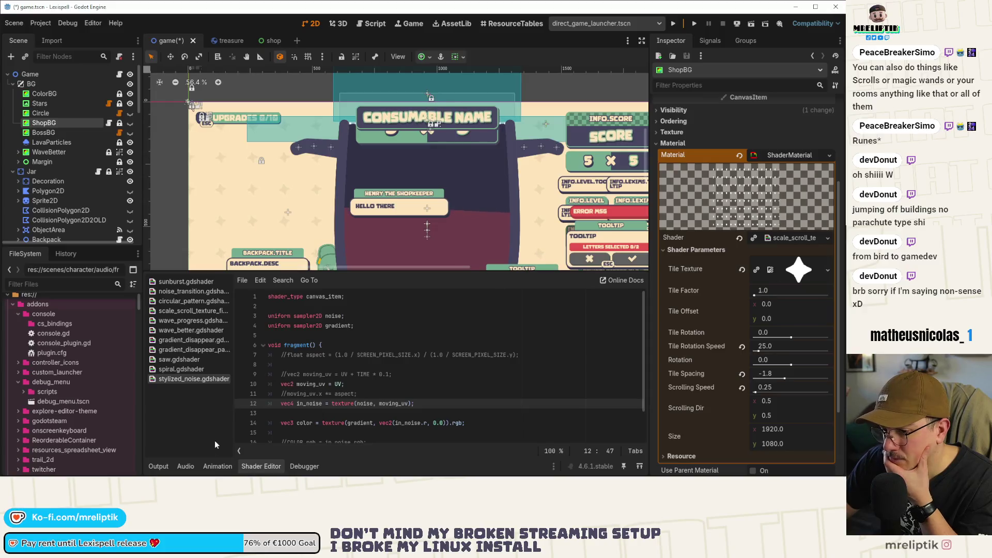
# - Read the Stars node's Modulate colour, cream f0d8af
pyautogui.click(158, 467)
pyautogui.click(158, 467)
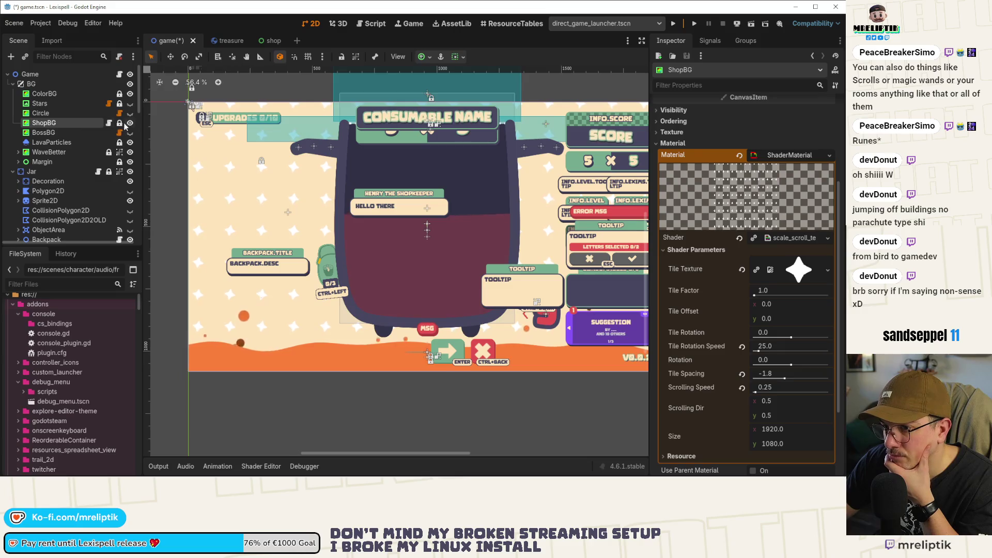
pyautogui.click(46, 103)
pyautogui.click(785, 244)
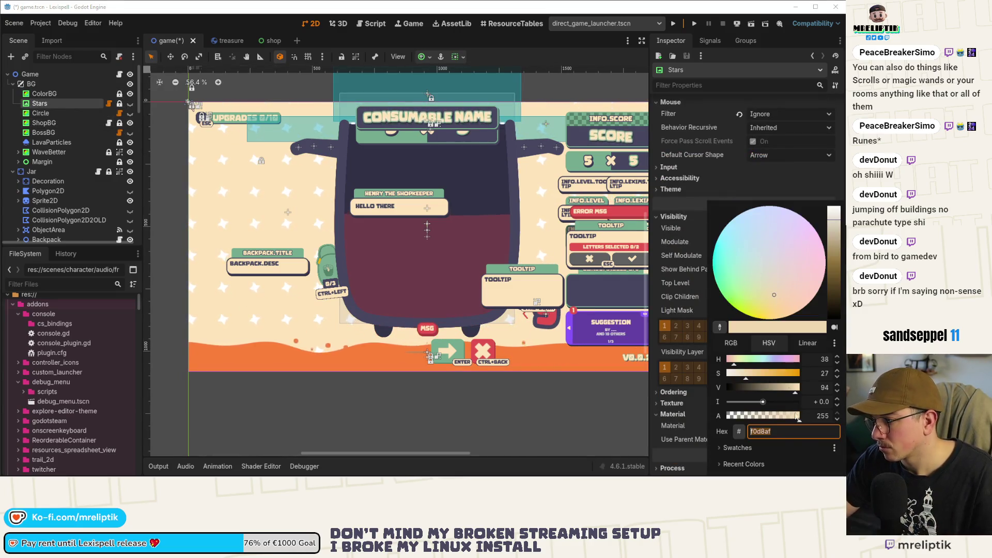
pyautogui.click(52, 122)
# - Set ShopBG's Visibility Modulate to the pasted cream hex f0d8af
pyautogui.scroll(-3, 751, 281)
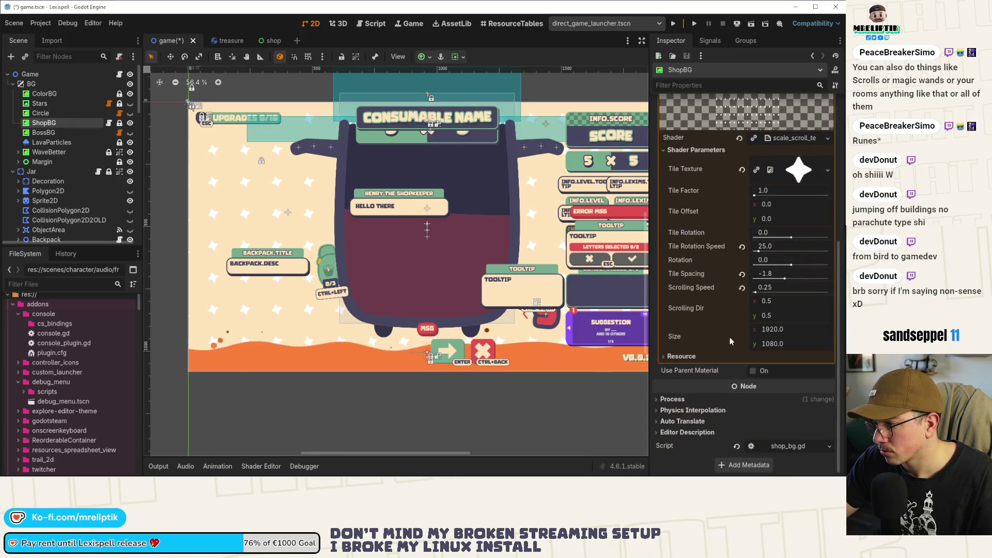
pyautogui.scroll(3, 692, 286)
pyautogui.scroll(2, 693, 286)
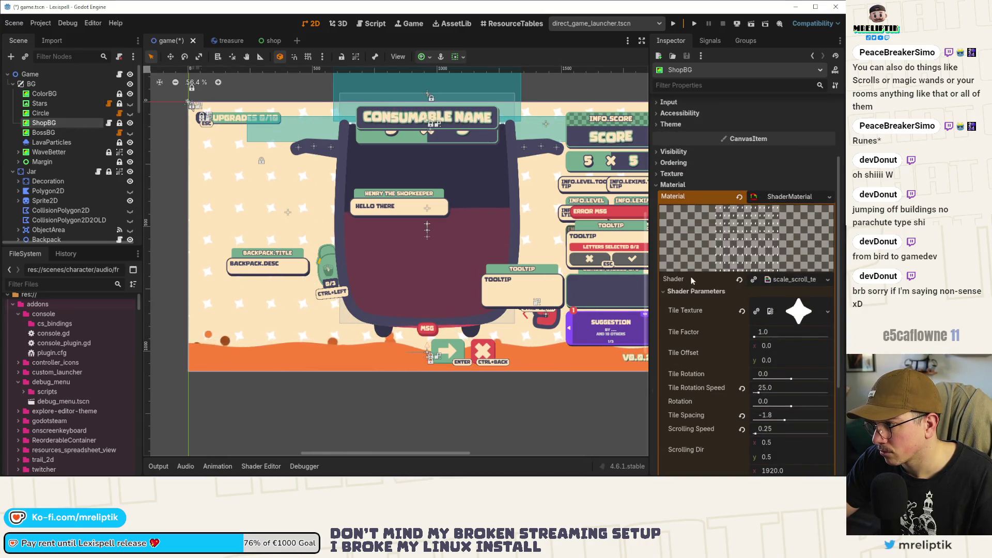
pyautogui.click(673, 152)
pyautogui.click(757, 178)
pyautogui.write('f0d8af')
pyautogui.press('Return')
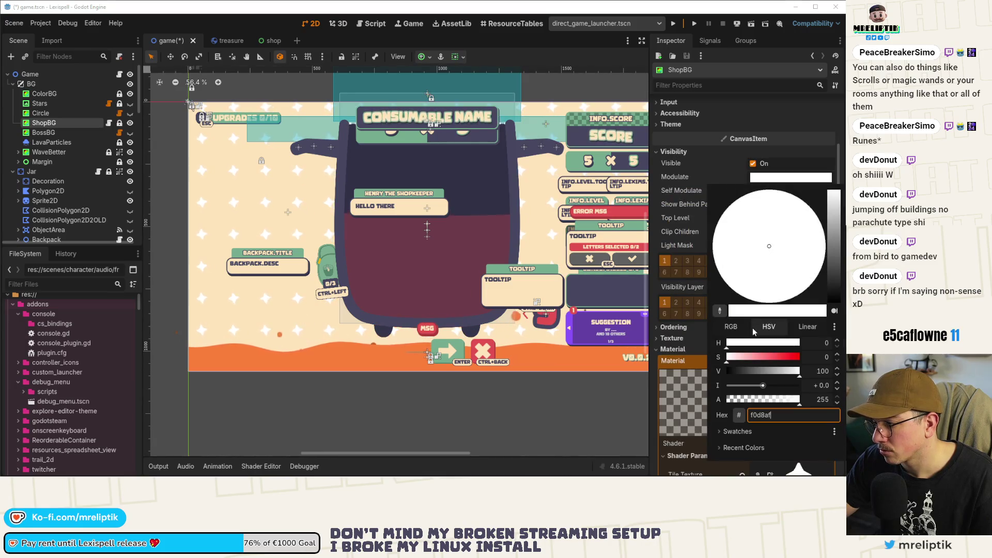
pyautogui.click(594, 318)
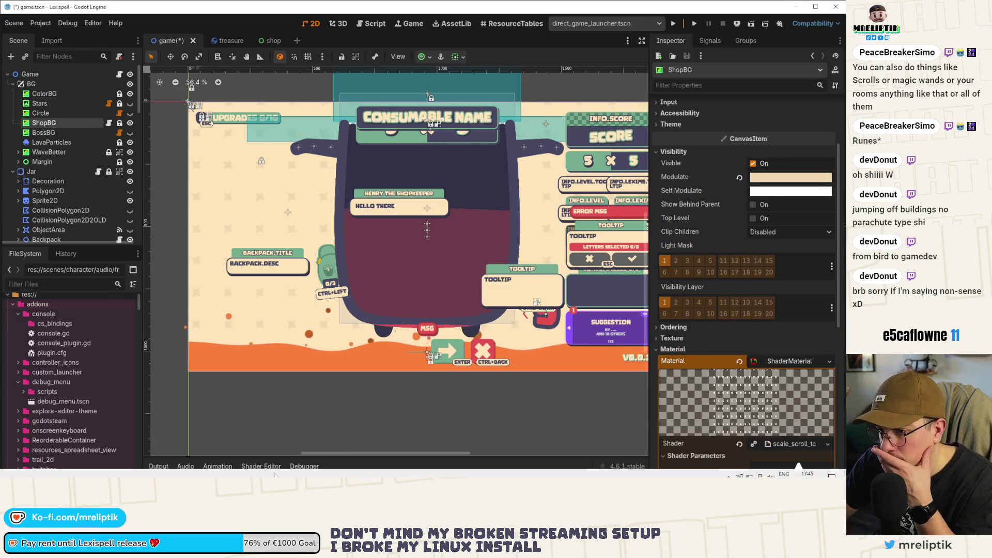
pyautogui.hotkey('alt', 'Tab')
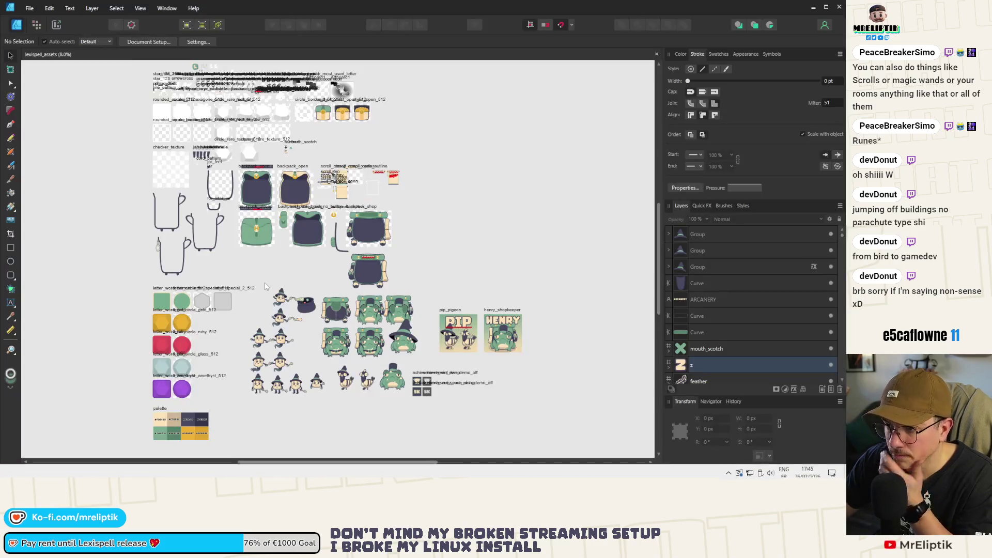
# - Move the top-hat frog copy below and make it a black silhouette without outline
pyautogui.scroll(5, 373, 324)
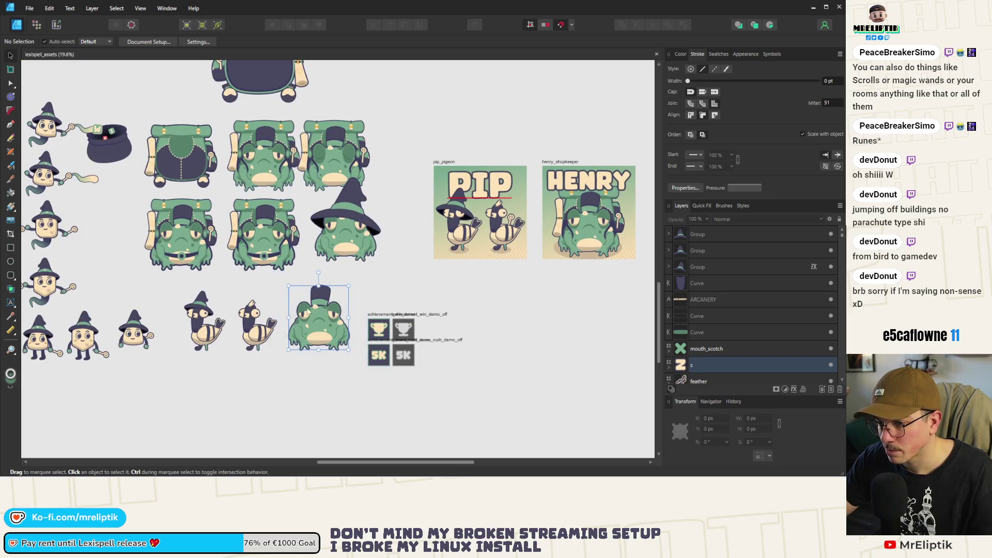
pyautogui.scroll(-3, 316, 311)
pyautogui.click(317, 313)
pyautogui.moveTo(316, 314)
pyautogui.mouseDown()
pyautogui.moveTo(292, 365)
pyautogui.moveTo(258, 371)
pyautogui.mouseUp()
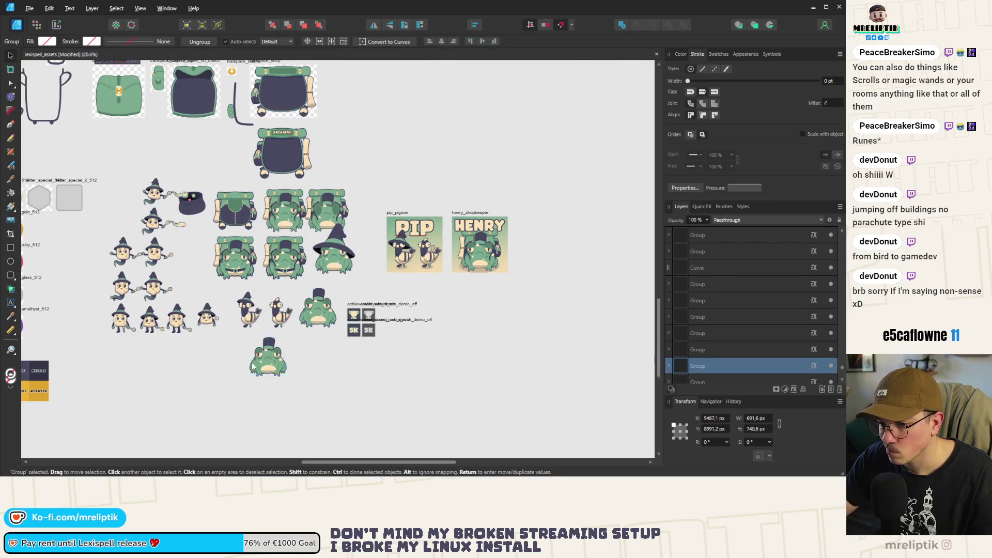
pyautogui.scroll(4, 256, 371)
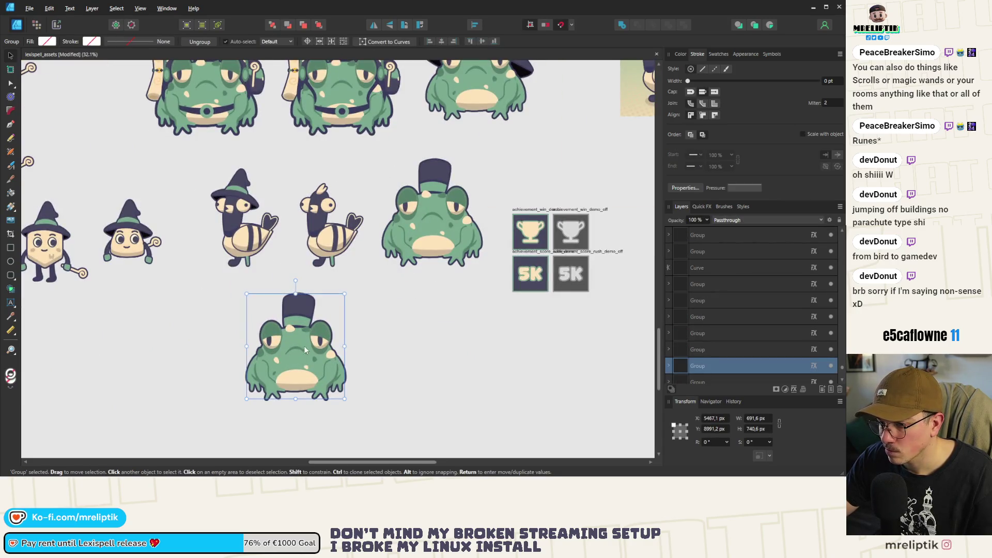
pyautogui.click(701, 207)
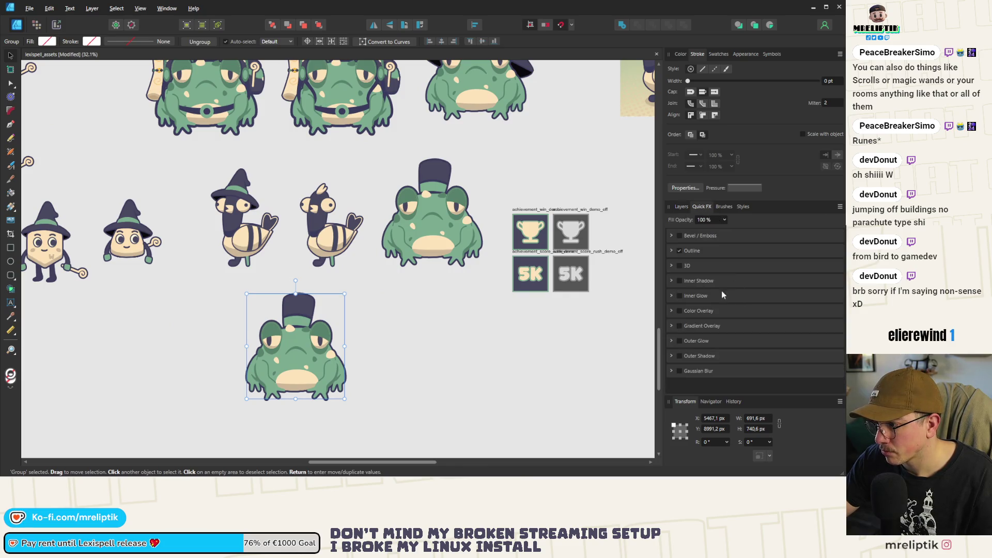
pyautogui.click(679, 311)
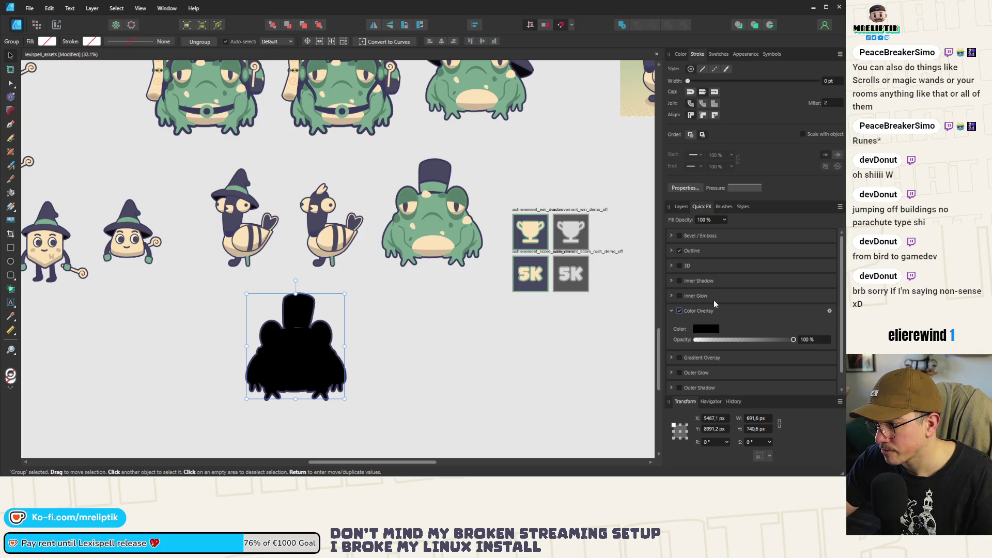
pyautogui.click(680, 251)
pyautogui.scroll(5, 293, 325)
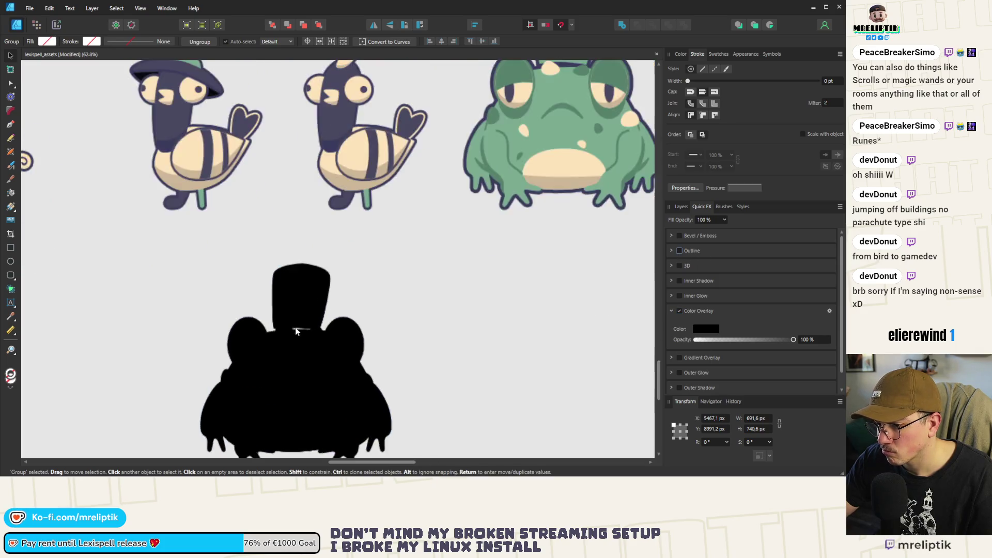
# - Nudge the hat down onto the silhouette and add a colour overlay to it
pyautogui.doubleClick(302, 304)
pyautogui.moveTo(308, 280); pyautogui.dragTo(308, 286)
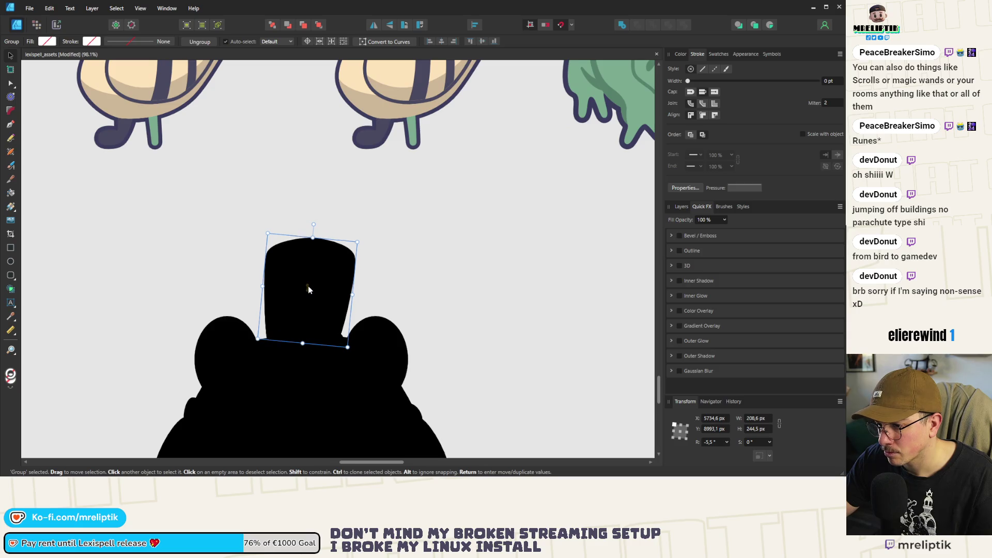
pyautogui.scroll(-5, 304, 278)
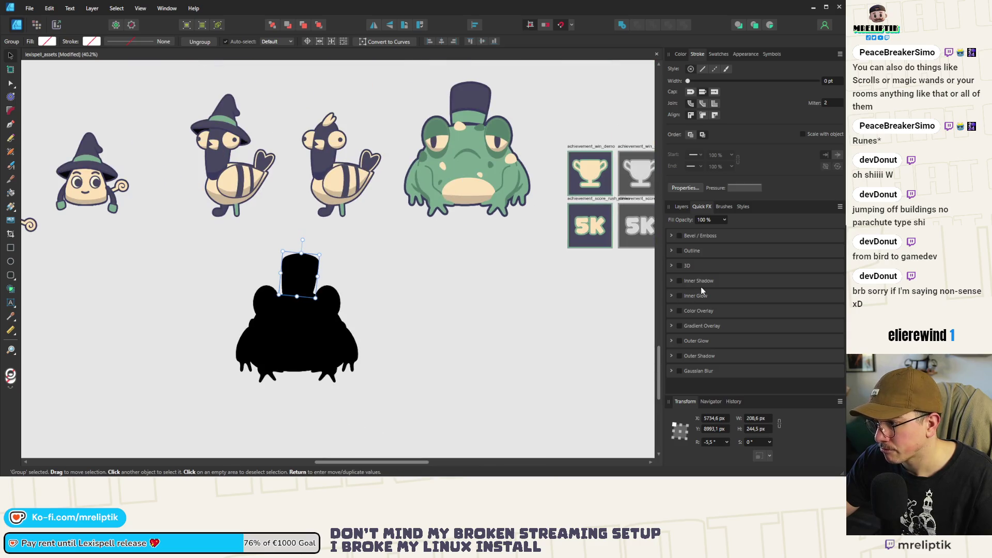
pyautogui.click(680, 311)
pyautogui.click(713, 330)
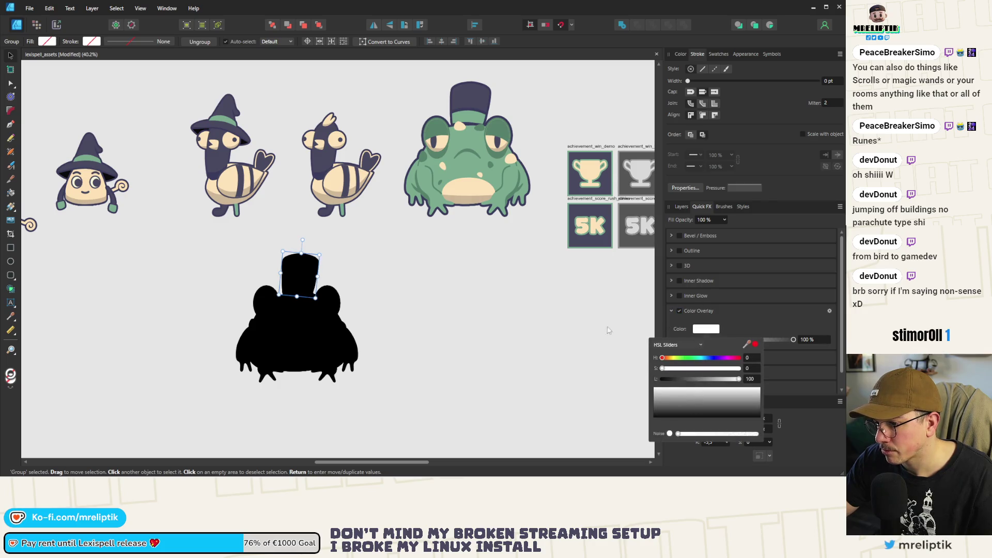
pyautogui.click(627, 329)
# - Give the whole frog silhouette a white Color Overlay
pyautogui.click(346, 321)
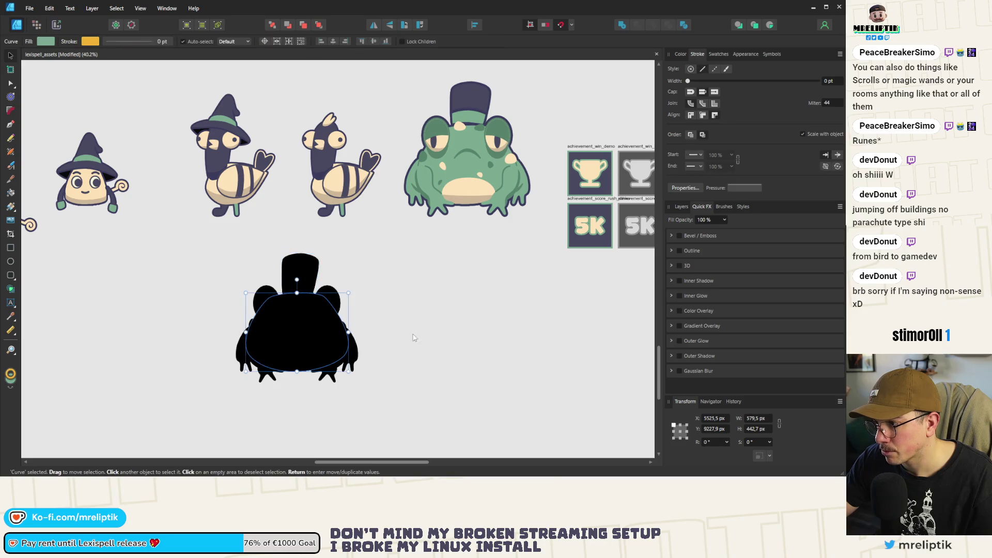
pyautogui.moveTo(385, 273)
pyautogui.mouseDown()
pyautogui.moveTo(271, 405)
pyautogui.moveTo(243, 398)
pyautogui.mouseUp()
pyautogui.click(673, 310)
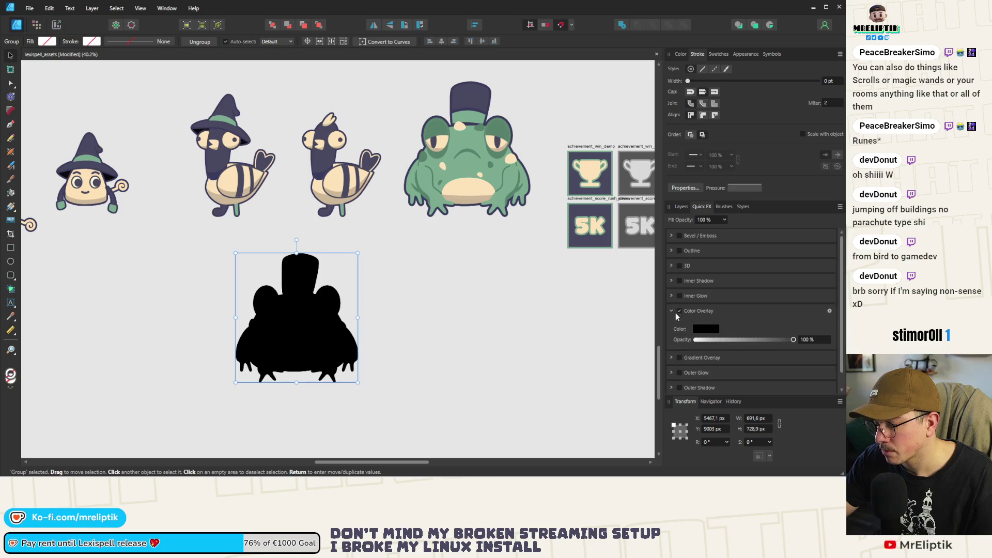
pyautogui.click(706, 329)
pyautogui.click(739, 379)
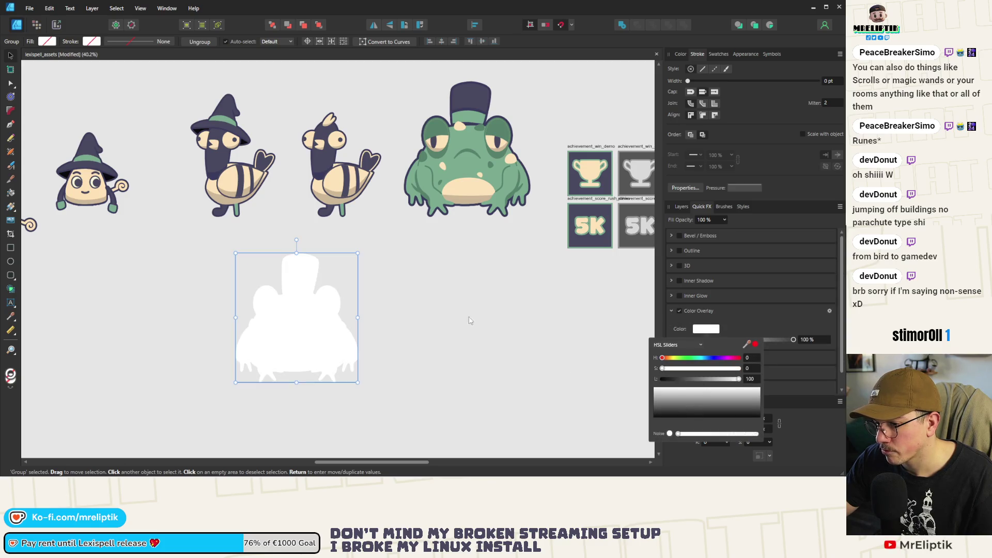
pyautogui.click(412, 279)
# - Select the backpack artwork and drag it beside the white frog silhouette
pyautogui.scroll(-5, 236, 293)
pyautogui.scroll(5, 243, 299)
pyautogui.scroll(-5, 243, 299)
pyautogui.scroll(2, 312, 309)
pyautogui.scroll(4, 313, 309)
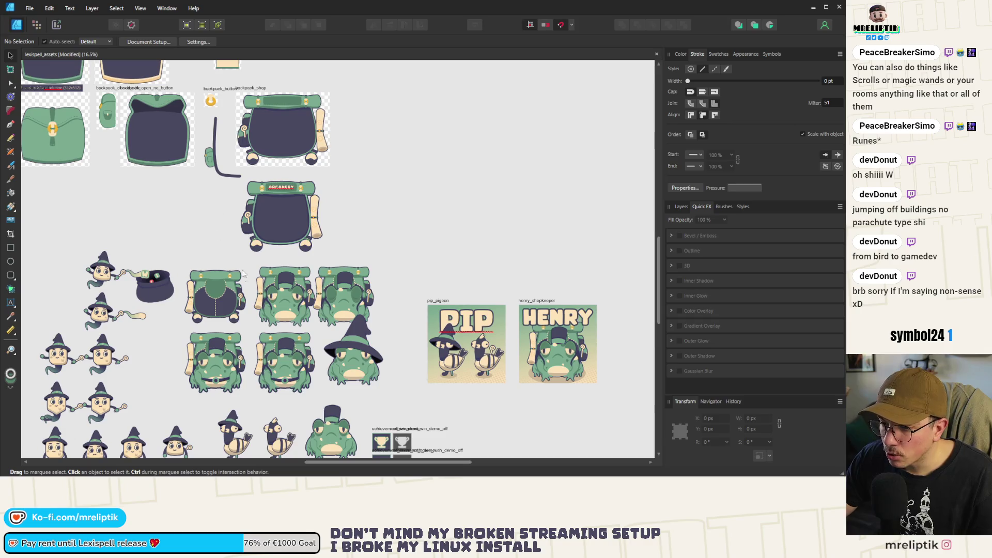
pyautogui.moveTo(249, 264)
pyautogui.mouseDown()
pyautogui.moveTo(205, 346)
pyautogui.moveTo(174, 345)
pyautogui.mouseUp()
pyautogui.scroll(-6, 222, 267)
pyautogui.moveTo(219, 283)
pyautogui.mouseDown()
pyautogui.moveTo(265, 358)
pyautogui.moveTo(250, 345)
pyautogui.moveTo(321, 338)
pyautogui.mouseUp()
pyautogui.scroll(10, 251, 345)
# - Remove the backpack's outline and 3D bevel and give it a white Color Overlay
pyautogui.click(680, 251)
pyautogui.click(681, 266)
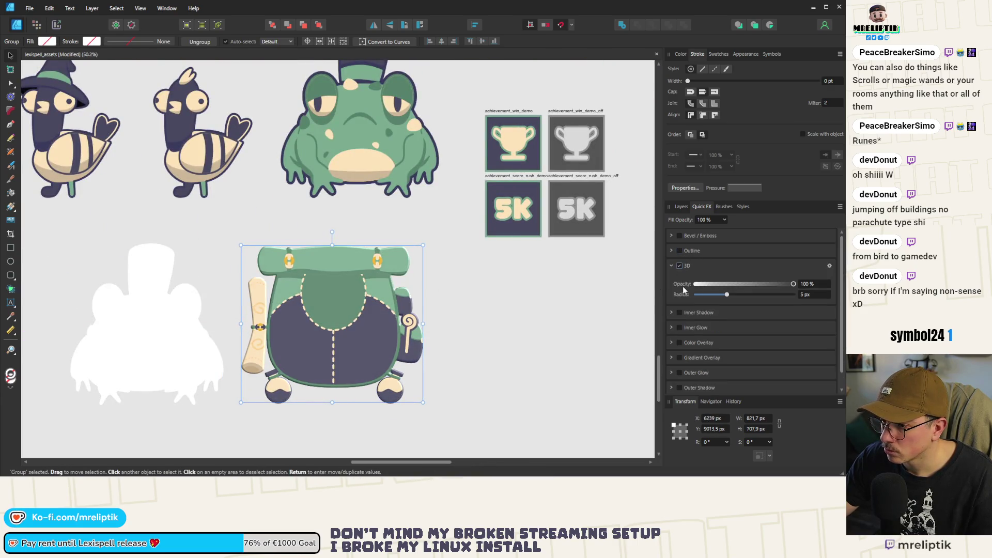
pyautogui.click(679, 266)
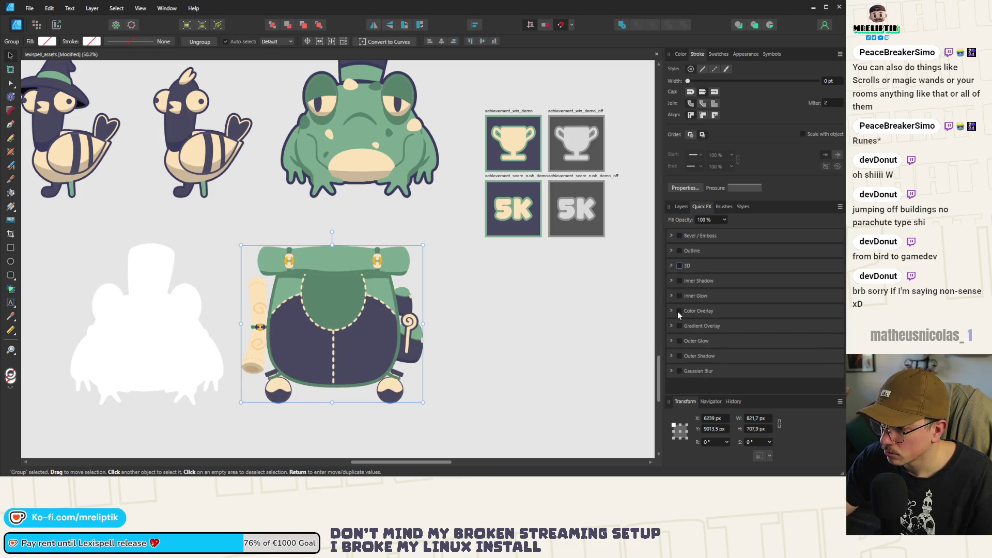
pyautogui.click(680, 310)
pyautogui.click(710, 329)
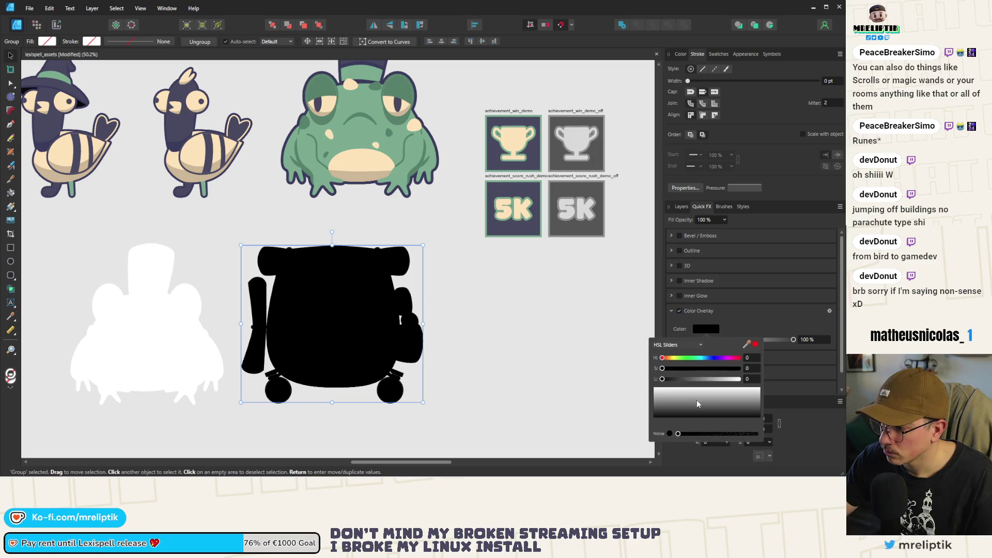
pyautogui.moveTo(698, 403); pyautogui.dragTo(698, 389)
pyautogui.click(671, 311)
# - Check the strap pieces, then marquee-select the whole white backpack silhouette
pyautogui.scroll(3, 254, 326)
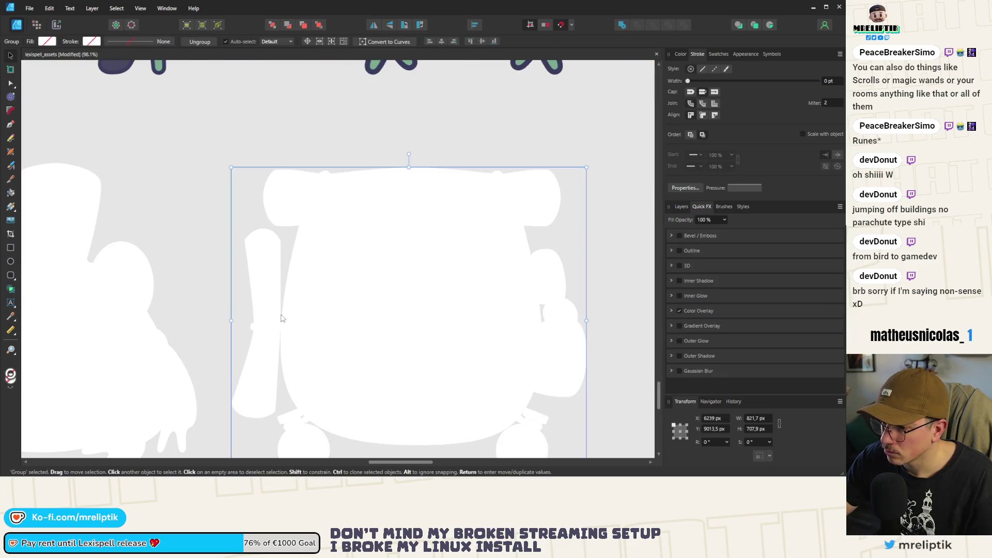
pyautogui.scroll(1, 274, 319)
pyautogui.doubleClick(272, 320)
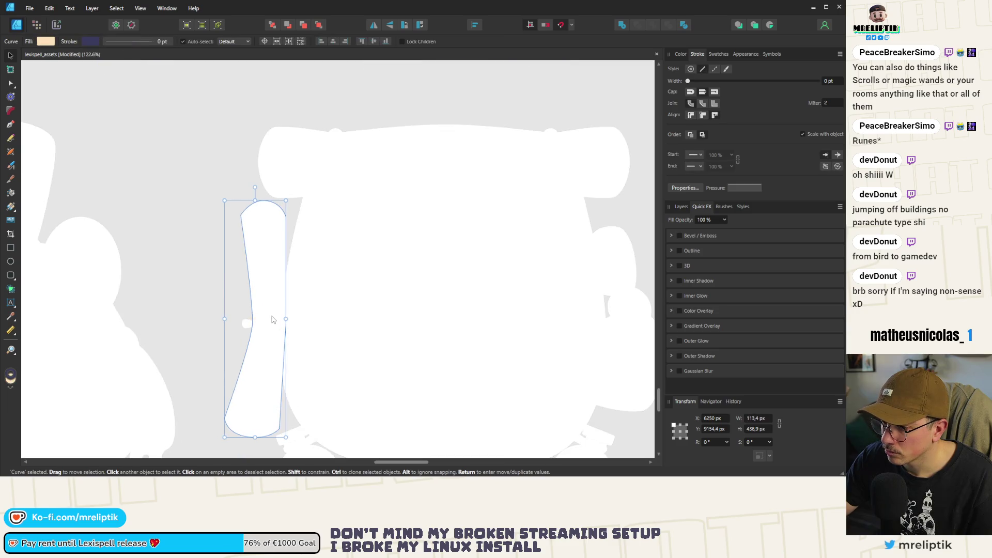
pyautogui.scroll(4, 242, 326)
pyautogui.keyDown('shift'); pyautogui.click(284, 331); pyautogui.keyUp('shift')
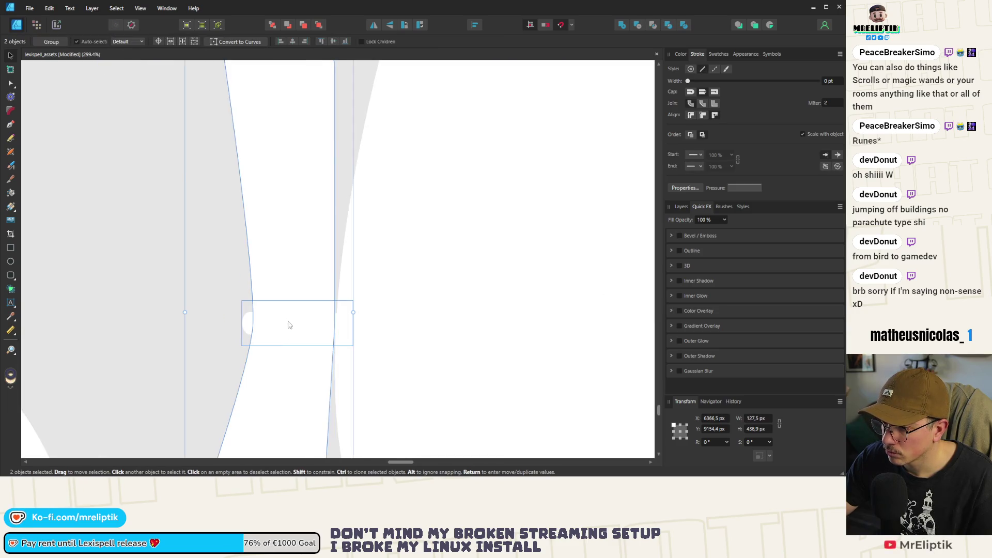
pyautogui.scroll(-9, 289, 325)
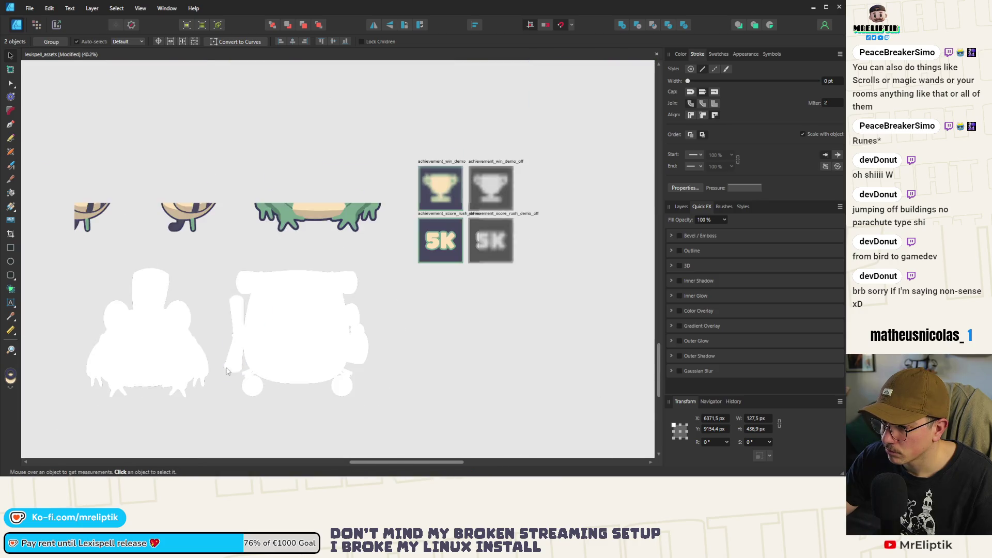
pyautogui.click(279, 405)
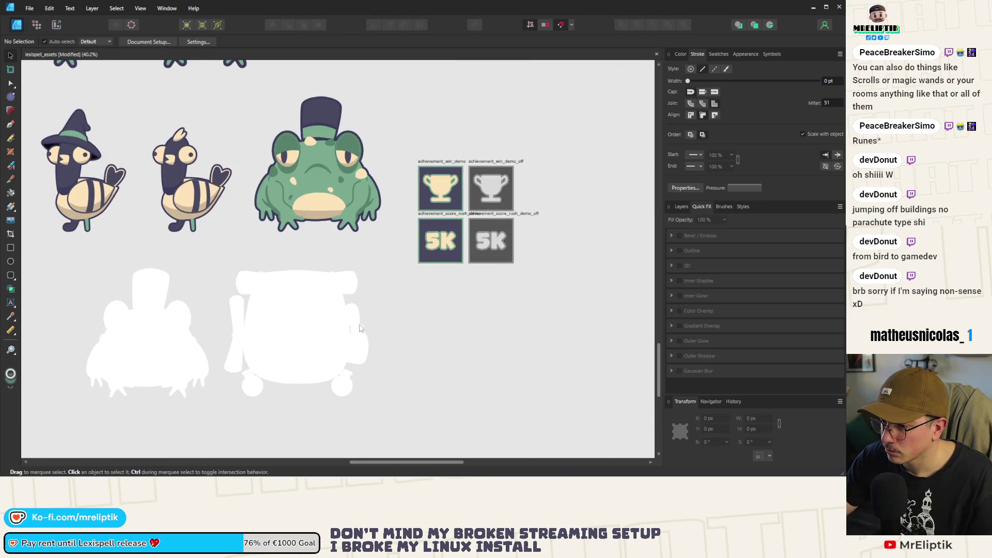
pyautogui.scroll(-2, 349, 302)
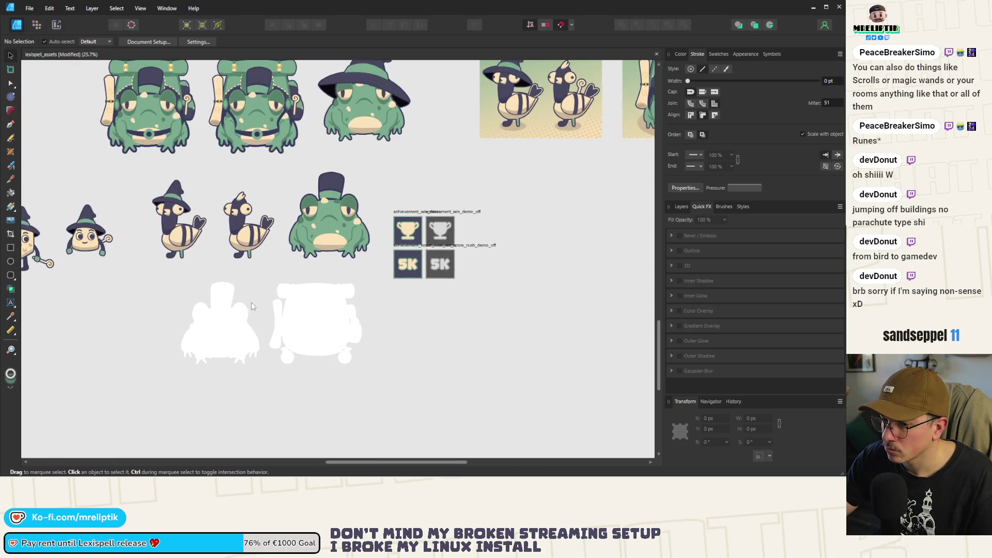
pyautogui.moveTo(381, 273)
pyautogui.mouseDown()
pyautogui.moveTo(284, 395)
pyautogui.moveTo(264, 402)
pyautogui.mouseUp()
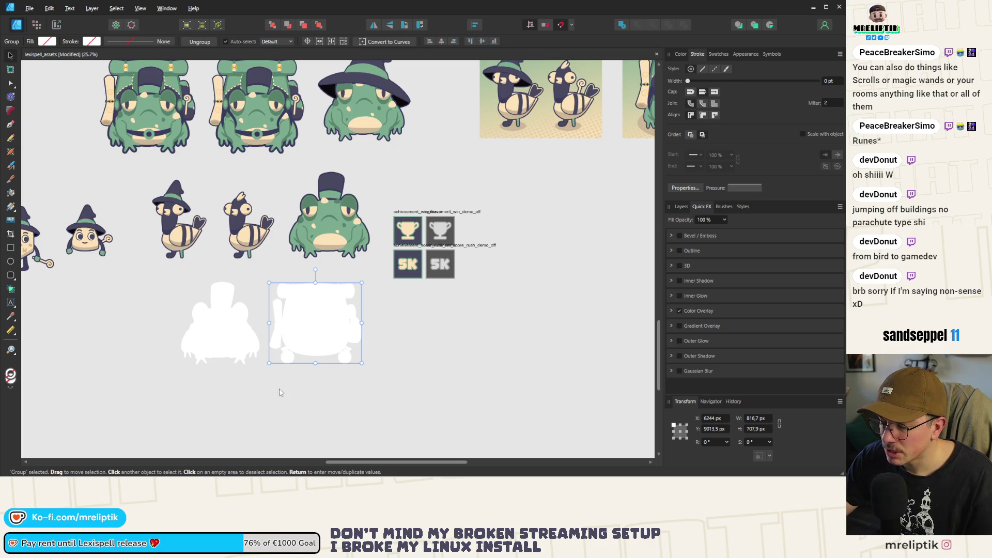
pyautogui.press('alt')
# - Set the PNG export to Selection Only with width 817*0.2, giving 163 px
pyautogui.hotkey('ctrl', 'alt', 'shift', 's')
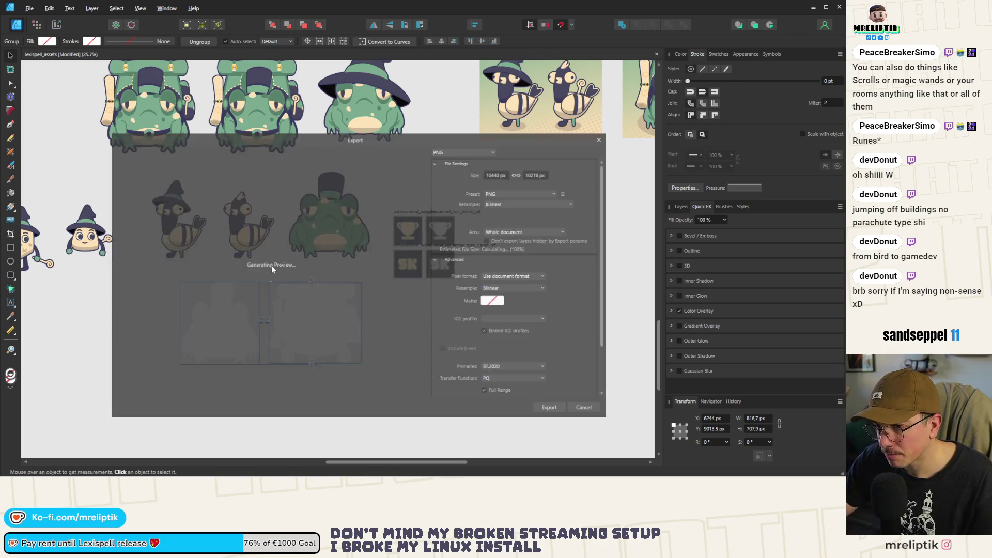
pyautogui.click(502, 233)
pyautogui.click(511, 242)
pyautogui.click(504, 232)
pyautogui.click(506, 252)
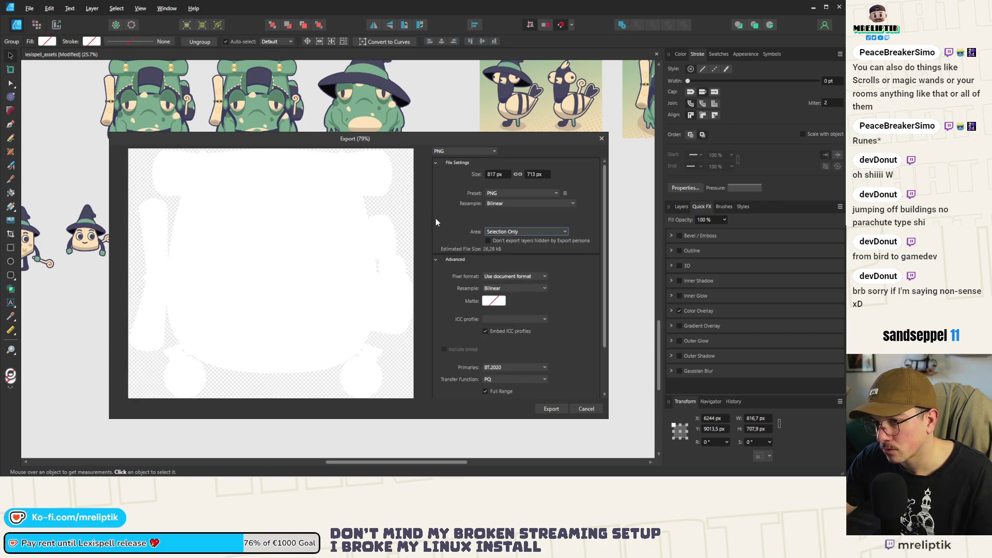
pyautogui.click(494, 175)
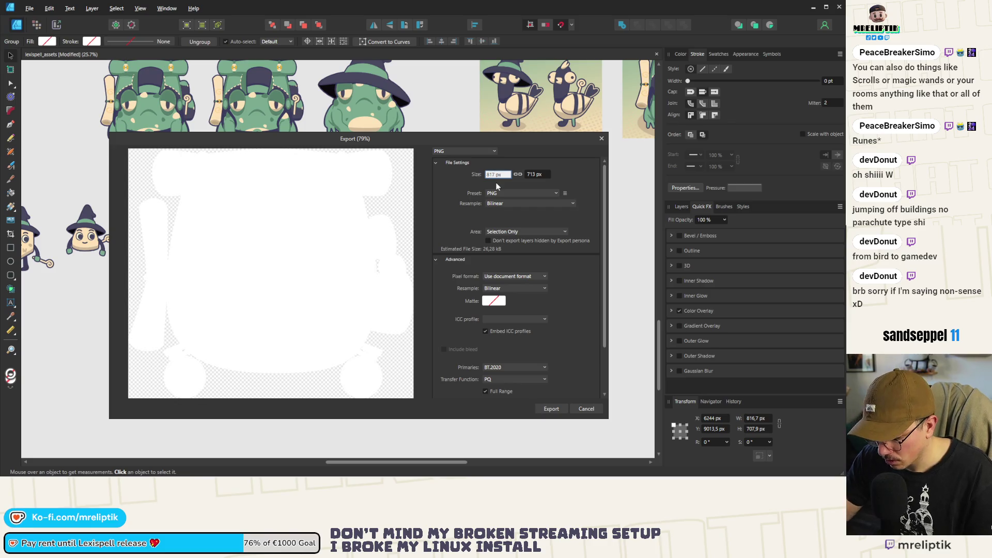
pyautogui.write('*0.')
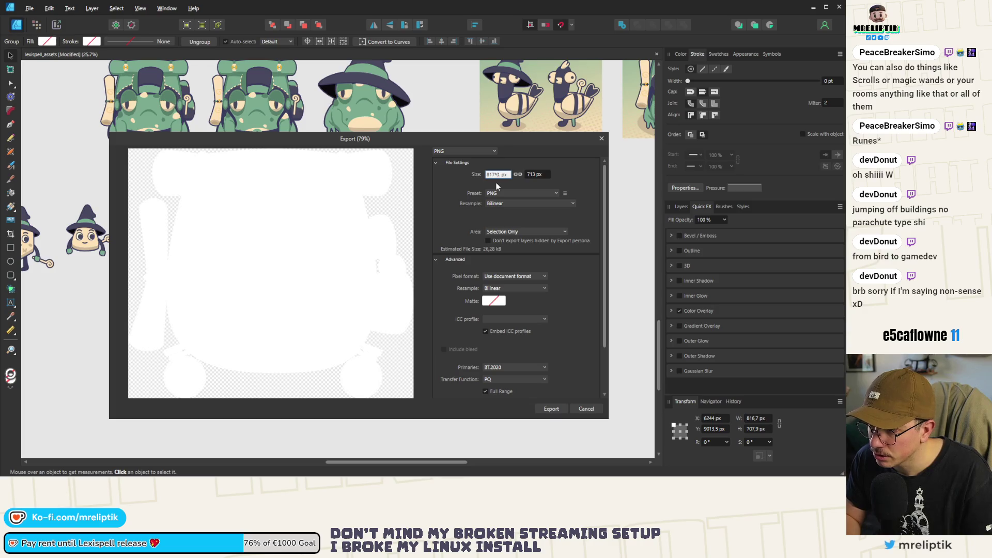
pyautogui.press('Return')
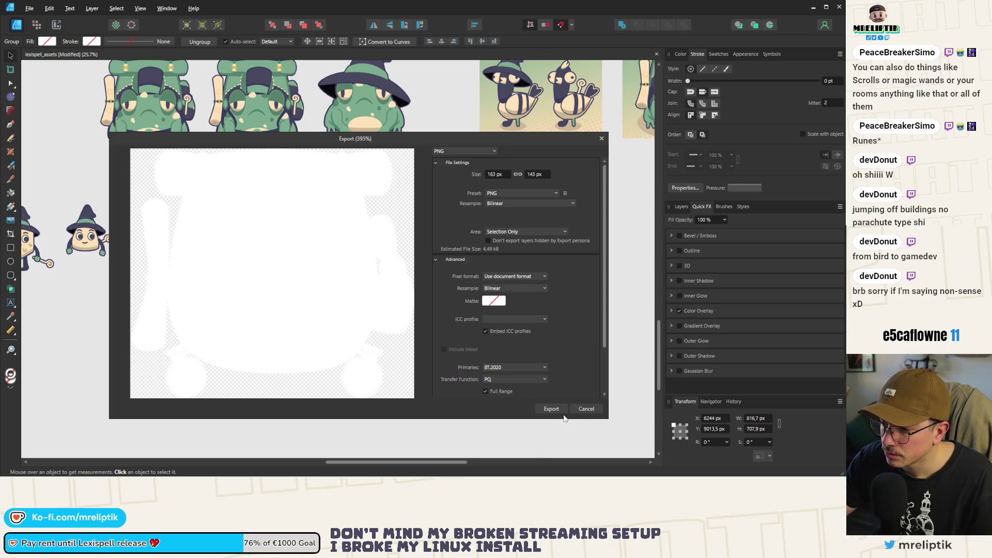
# - Save the export as backpack in word_game/shared/visuals
pyautogui.click(558, 410)
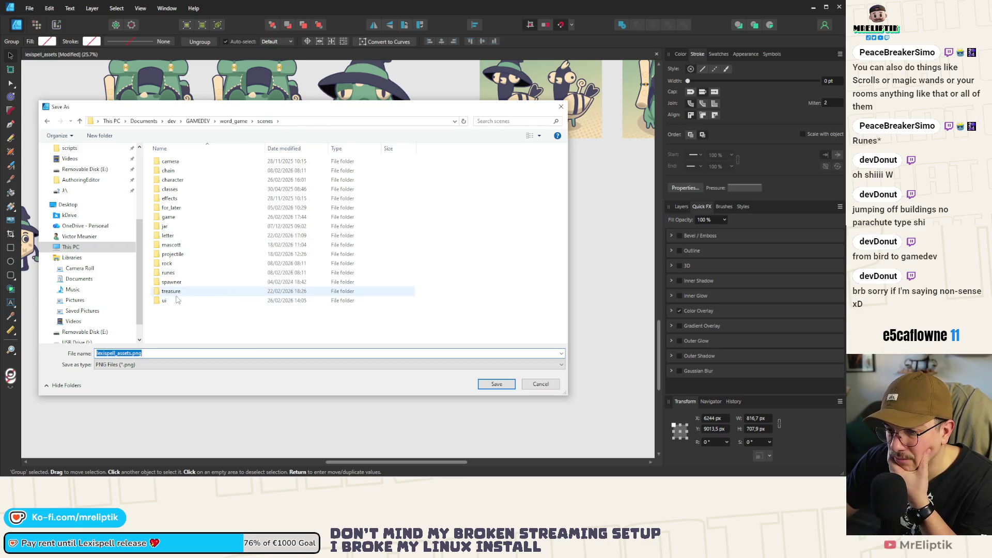
pyautogui.hotkey('alt', 'Up')
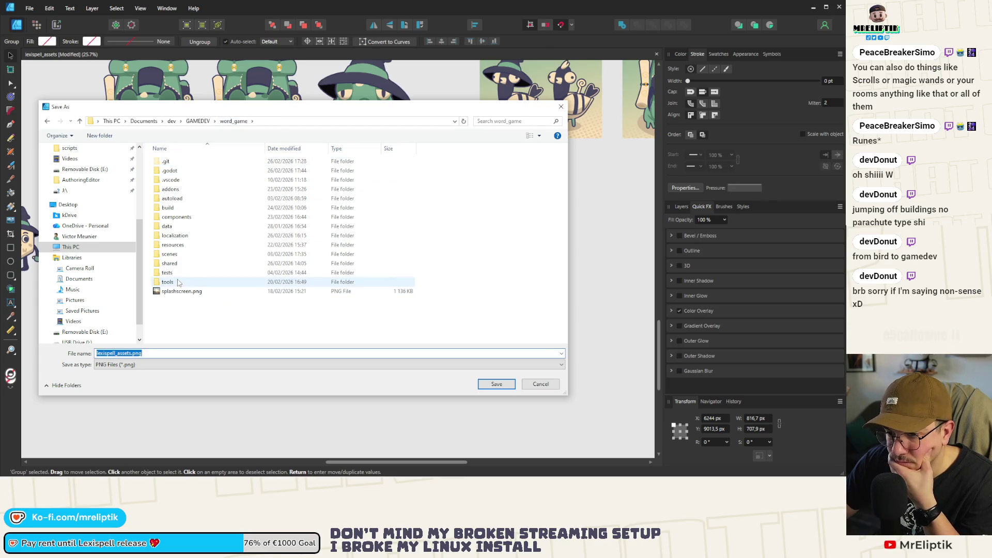
pyautogui.doubleClick(173, 282)
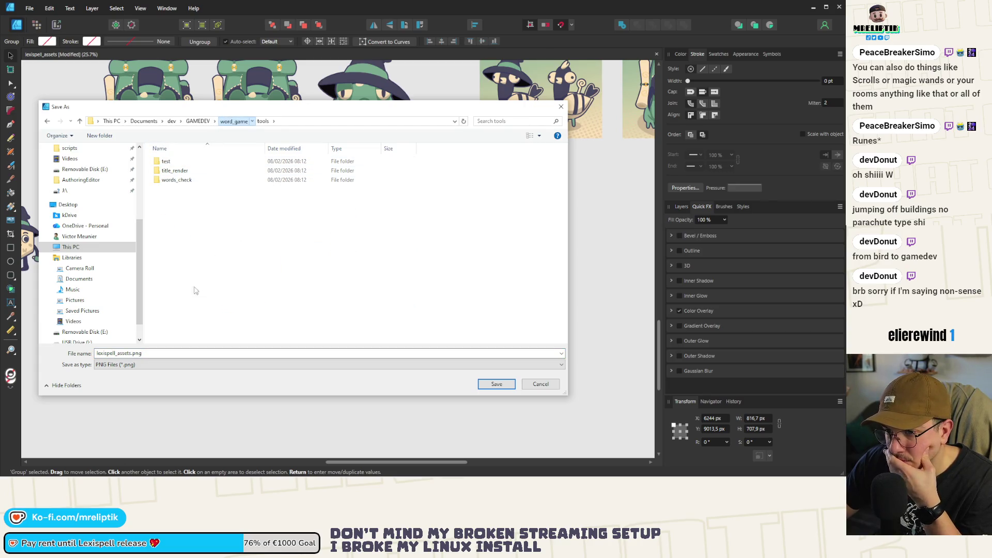
pyautogui.click(233, 121)
pyautogui.doubleClick(175, 267)
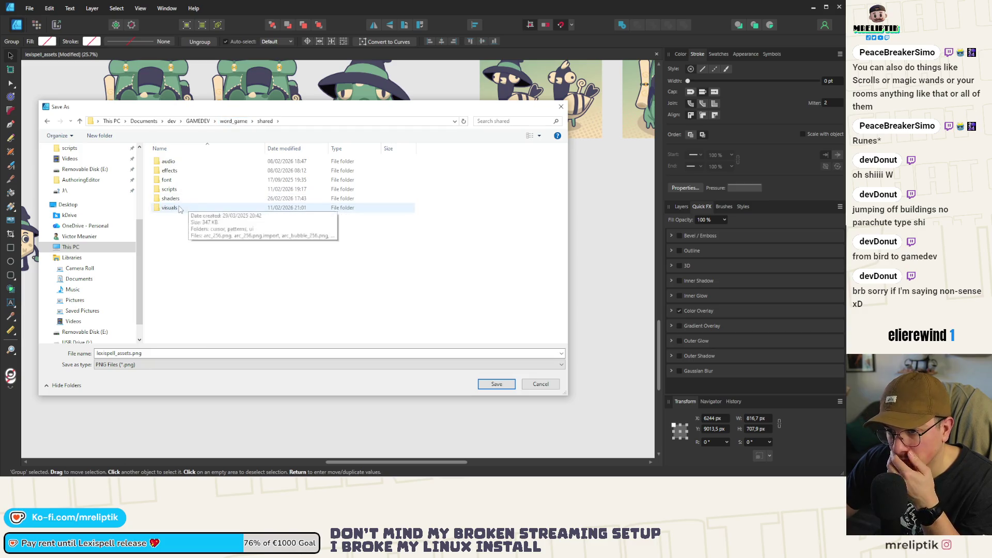
pyautogui.doubleClick(198, 207)
pyautogui.click(158, 353)
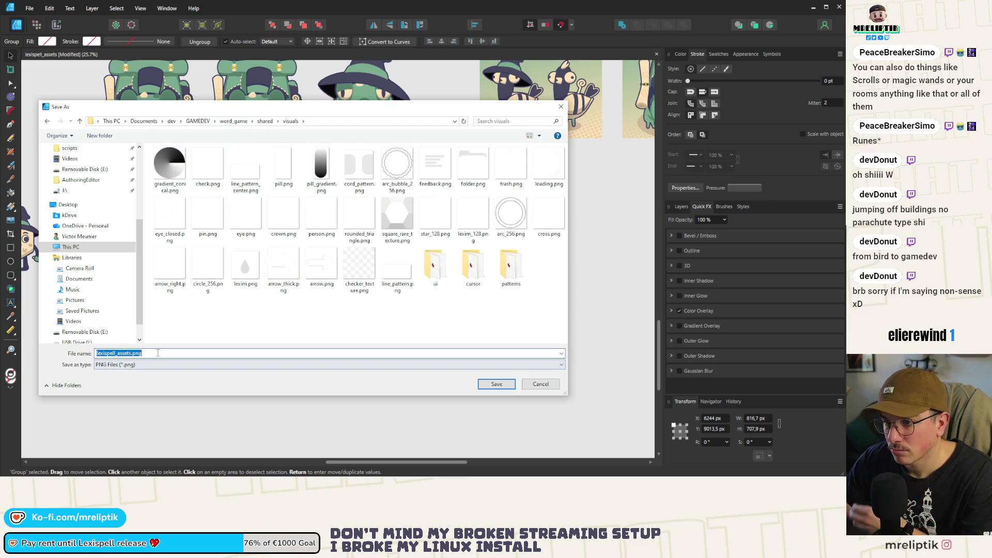
pyautogui.write('backpack')
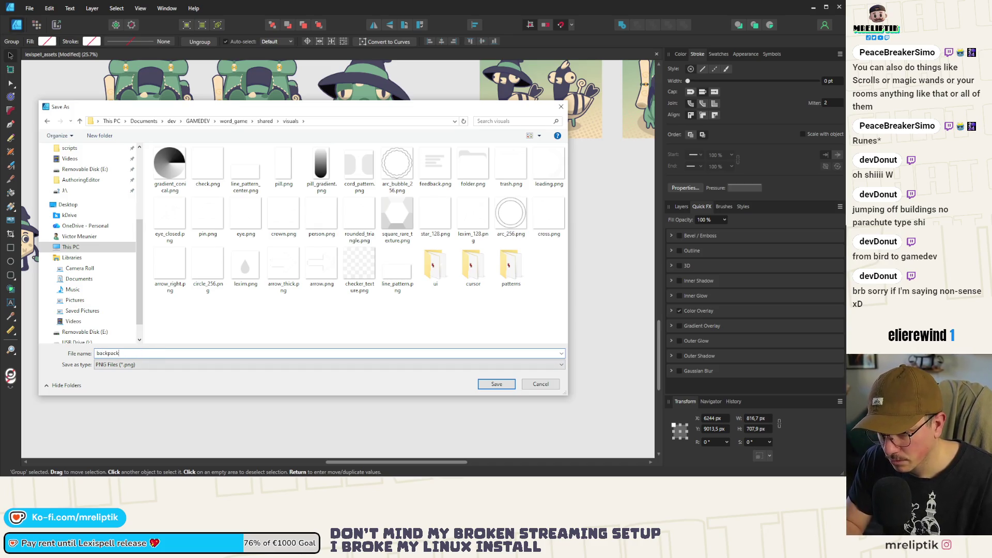
pyautogui.press('Return')
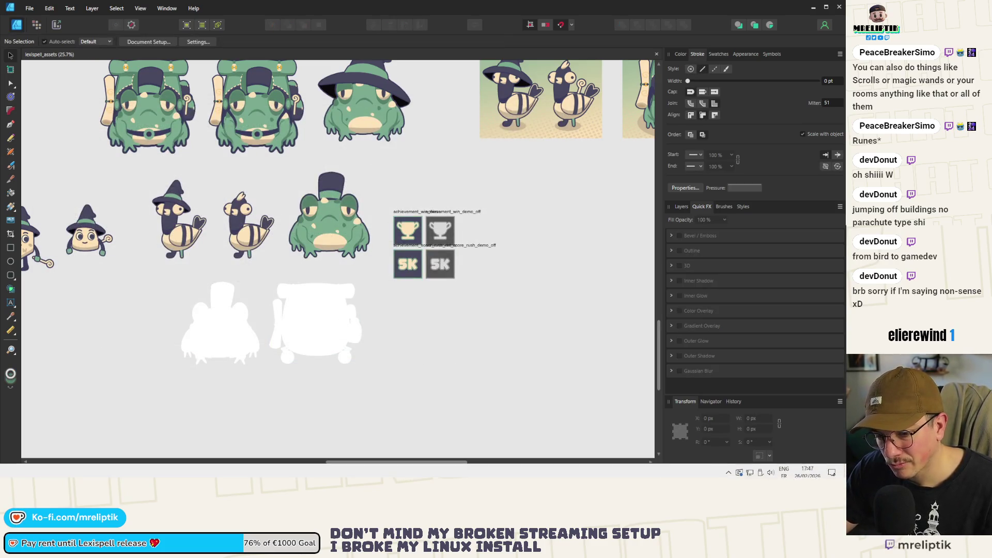
pyautogui.hotkey('alt', 'Tab')
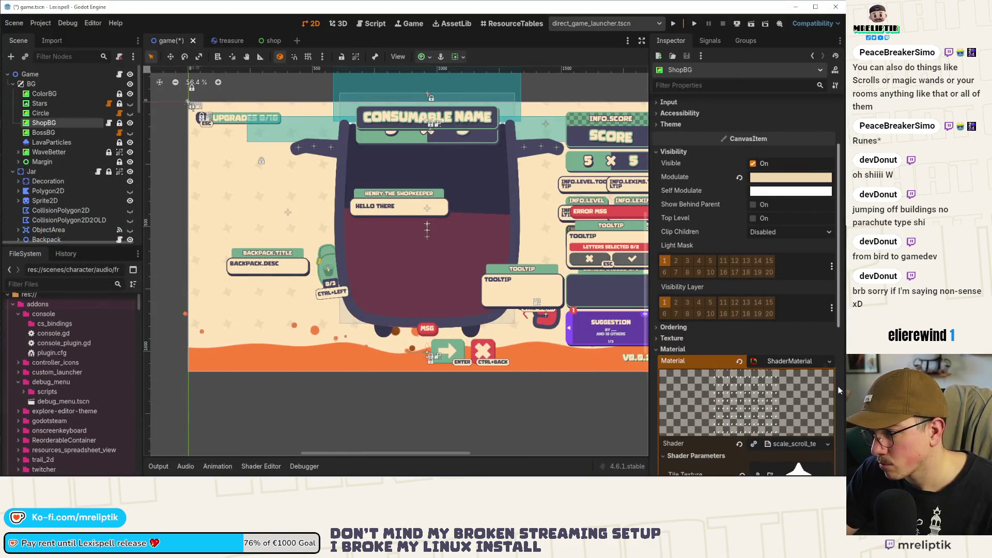
# - Quick Load the white blob texture into ShopBG's Tile Texture
pyautogui.scroll(-5, 799, 421)
pyautogui.click(785, 248)
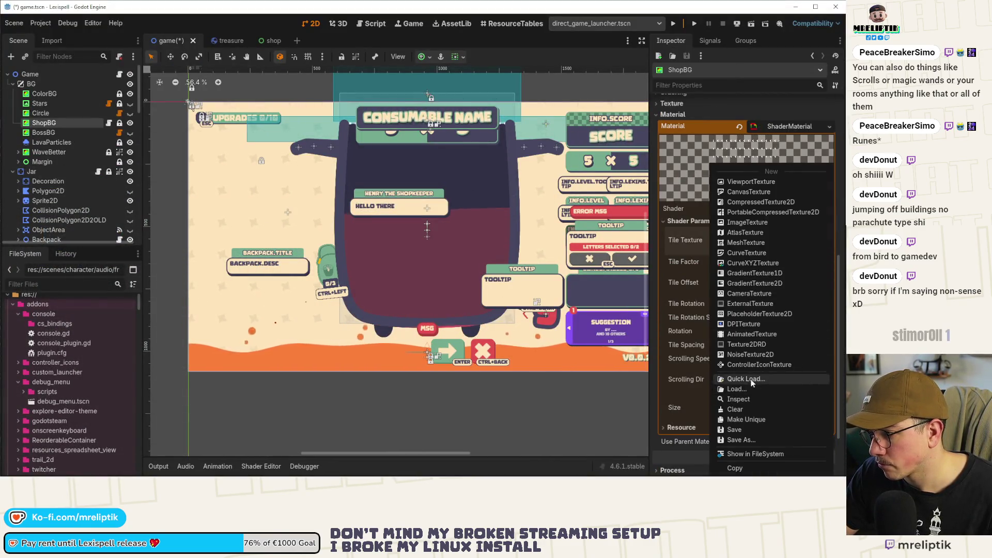
pyautogui.click(746, 379)
pyautogui.write('blob')
pyautogui.press('Return')
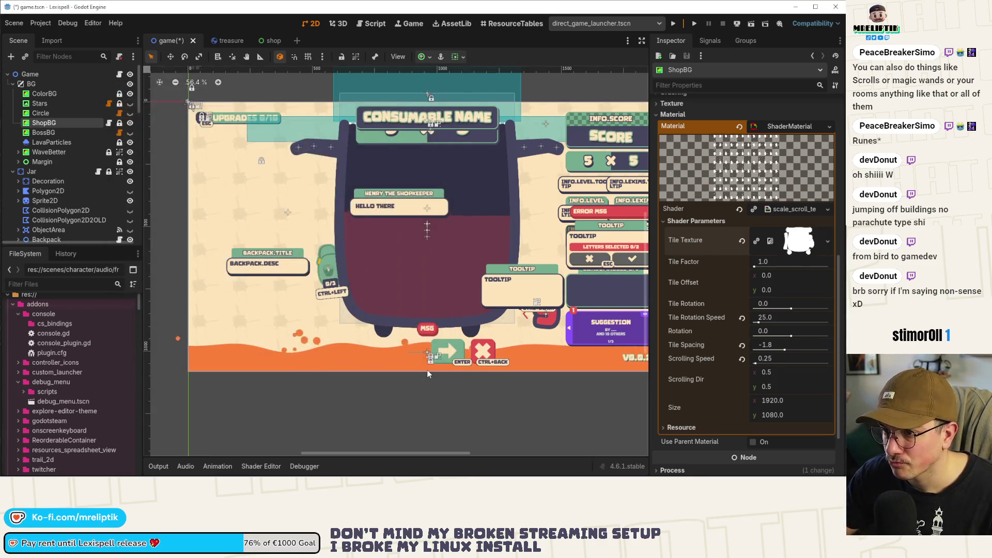
# - Filter FileSystem for 'backpa' and view shared/visuals backpack.png's Import settings
pyautogui.scroll(5, 292, 218)
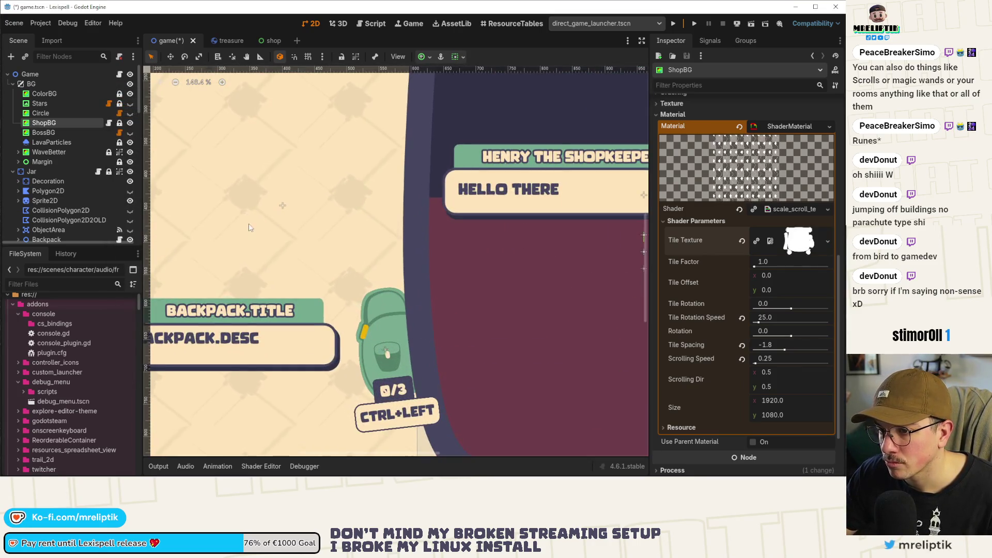
pyautogui.click(57, 284)
pyautogui.write('backpa')
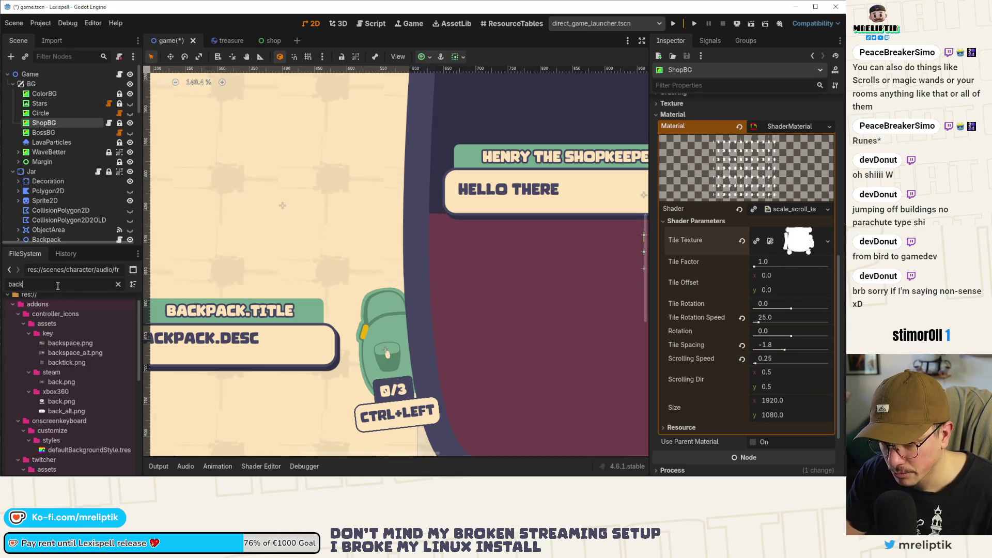
pyautogui.scroll(-2, 82, 403)
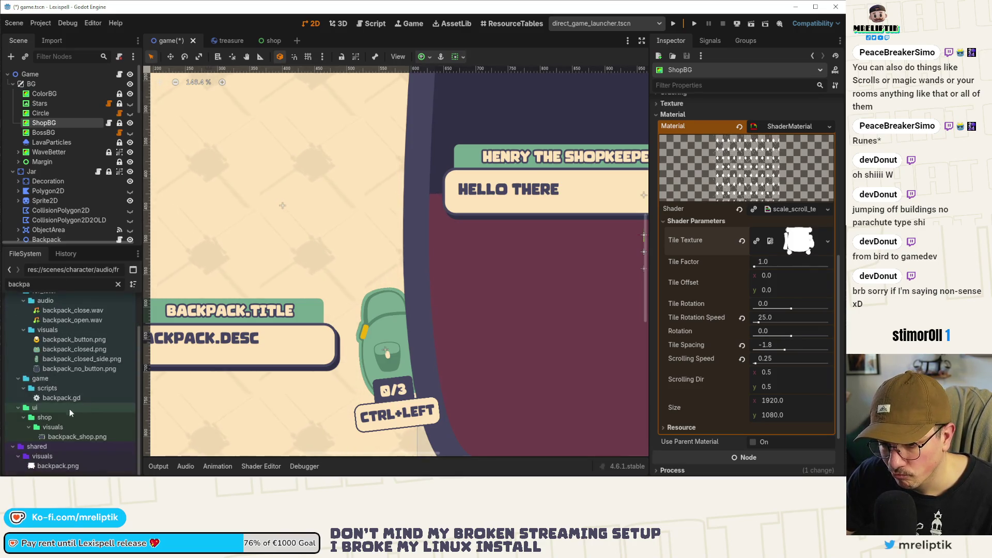
pyautogui.click(48, 466)
pyautogui.click(52, 40)
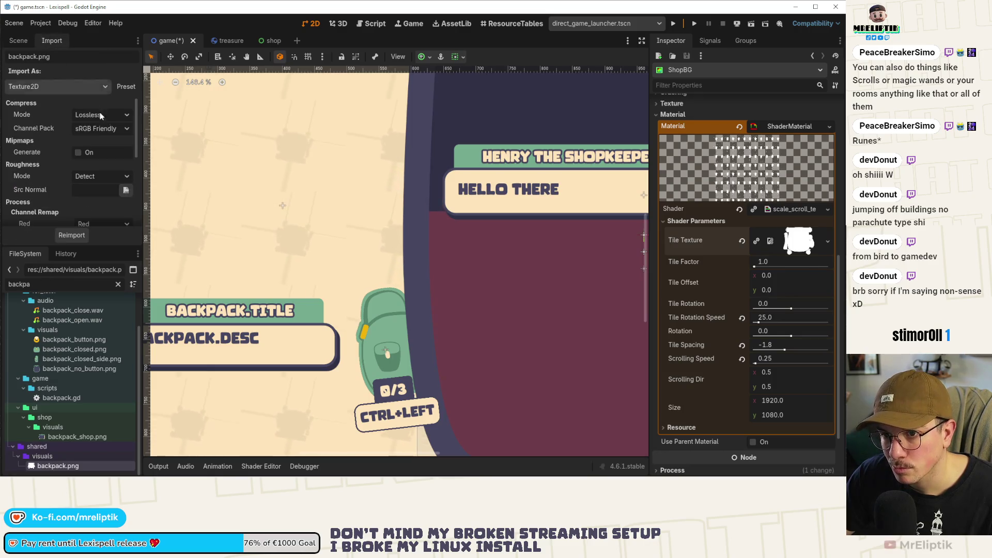
# - Return to the Scene tree and select backpack.png to inspect the texture
pyautogui.scroll(-6, 85, 178)
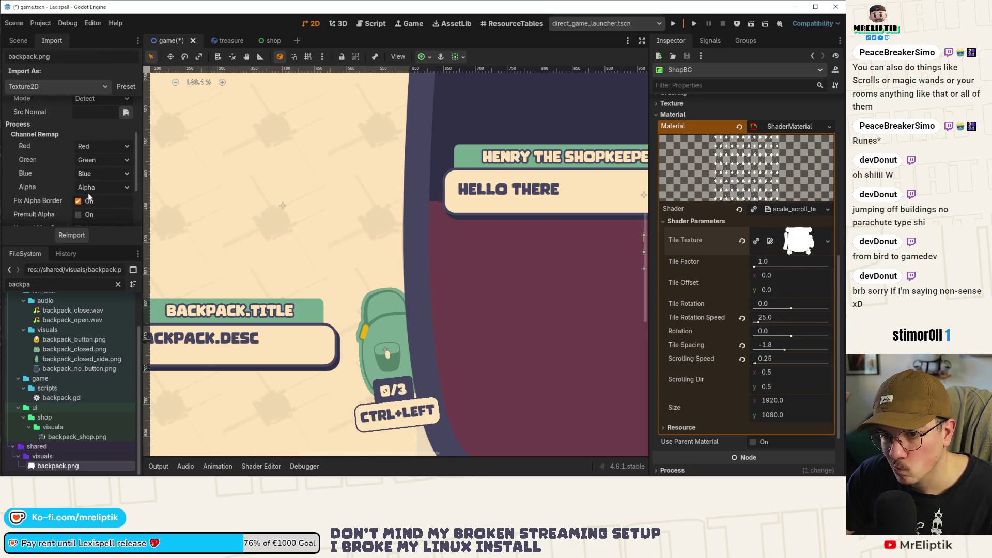
pyautogui.scroll(5, 62, 183)
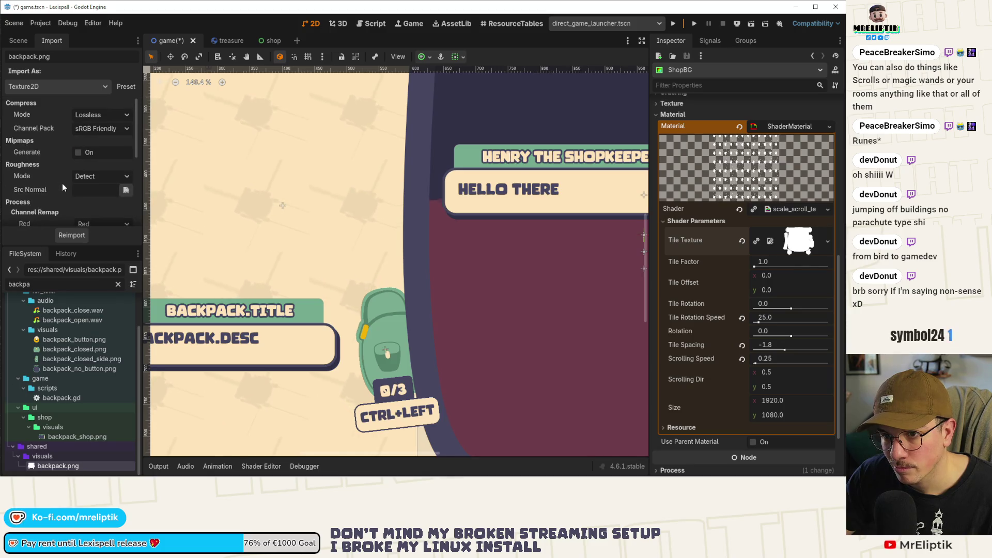
pyautogui.scroll(-5, 62, 183)
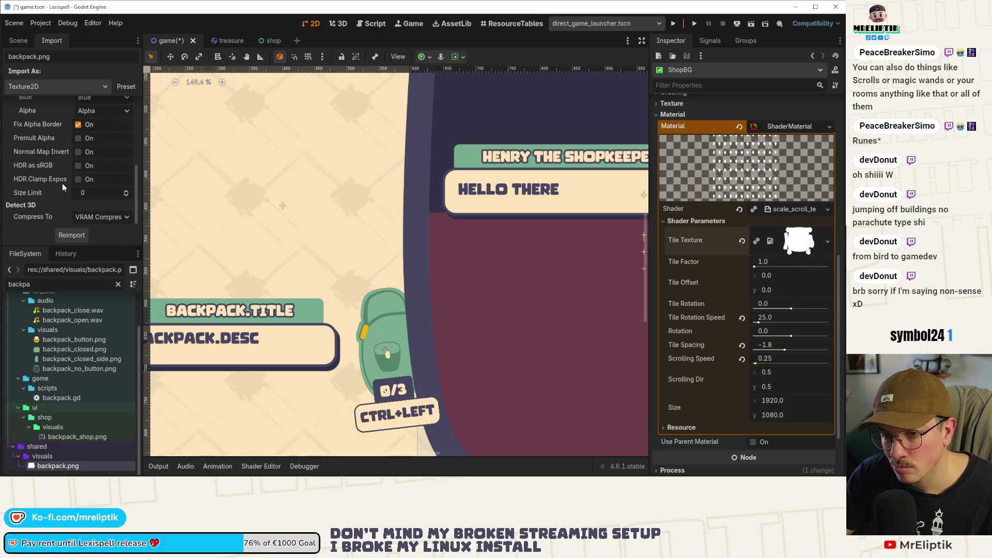
pyautogui.click(23, 43)
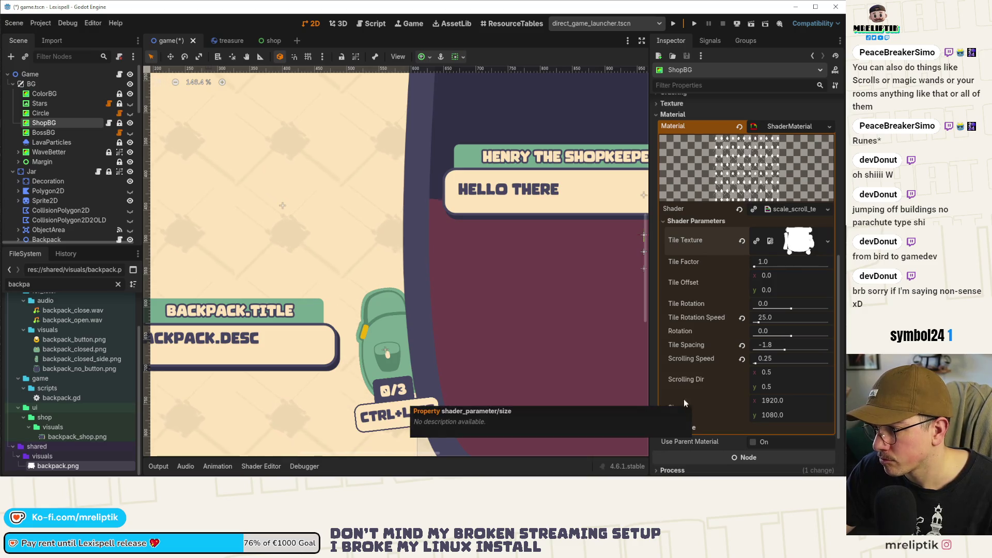
pyautogui.scroll(-3, 696, 333)
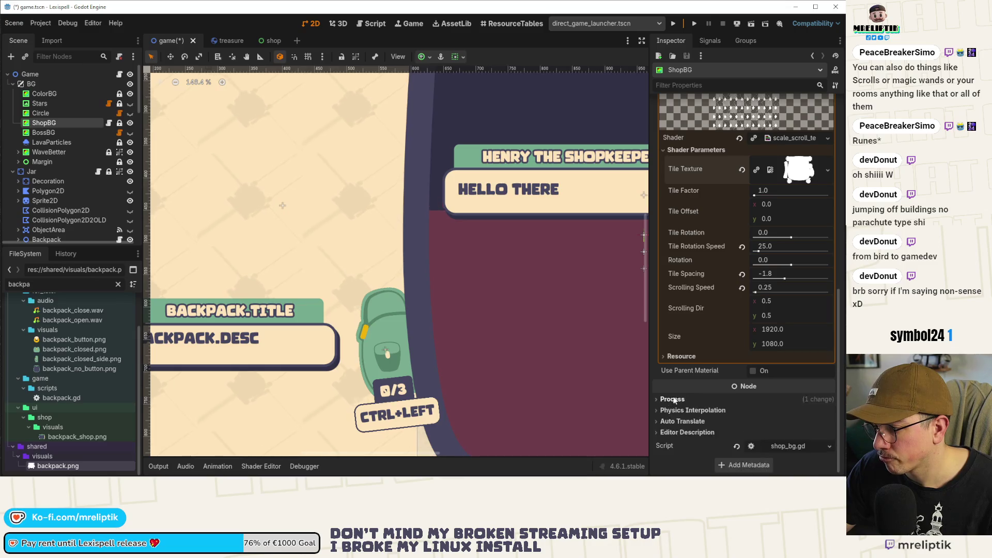
pyautogui.scroll(10, 685, 398)
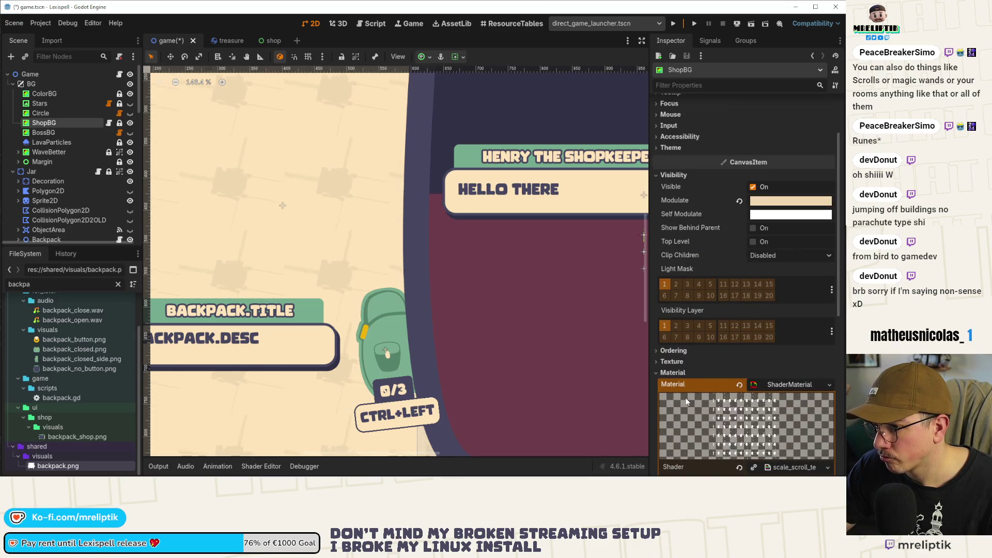
pyautogui.click(51, 463)
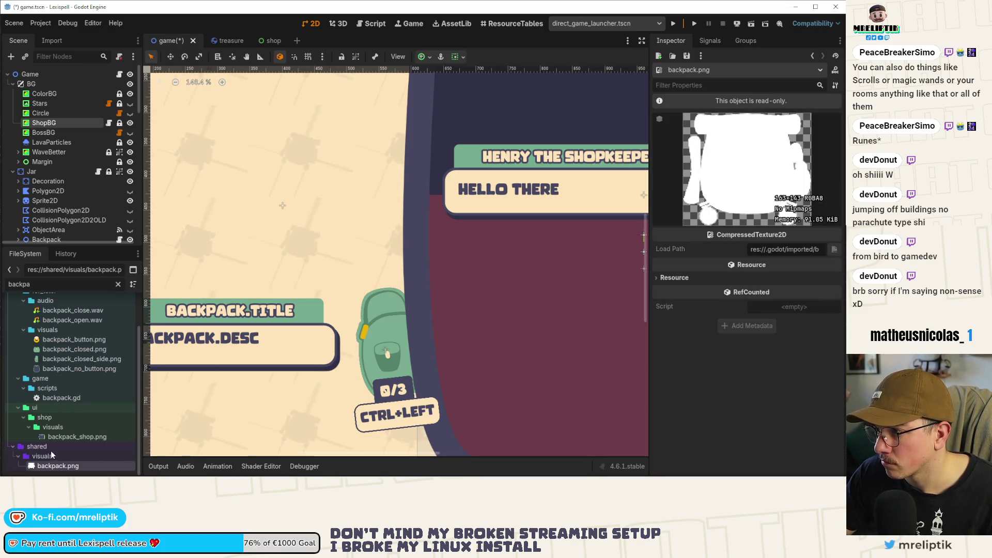
# - Draw a new artboard in Affinity Designer and size it to 192 × 192 px
pyautogui.hotkey('alt', 'Tab')
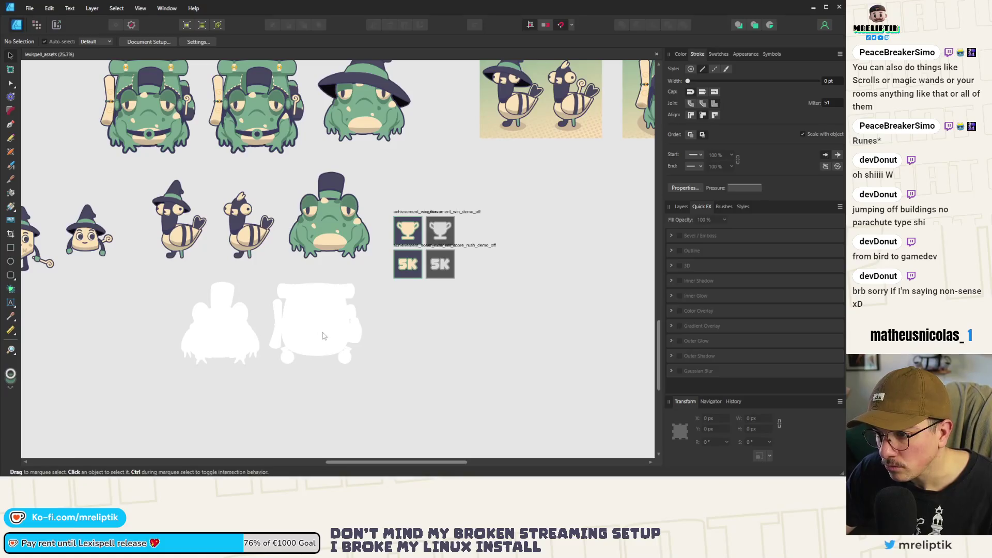
pyautogui.click(338, 323)
pyautogui.scroll(5, 340, 324)
pyautogui.scroll(-5, 340, 324)
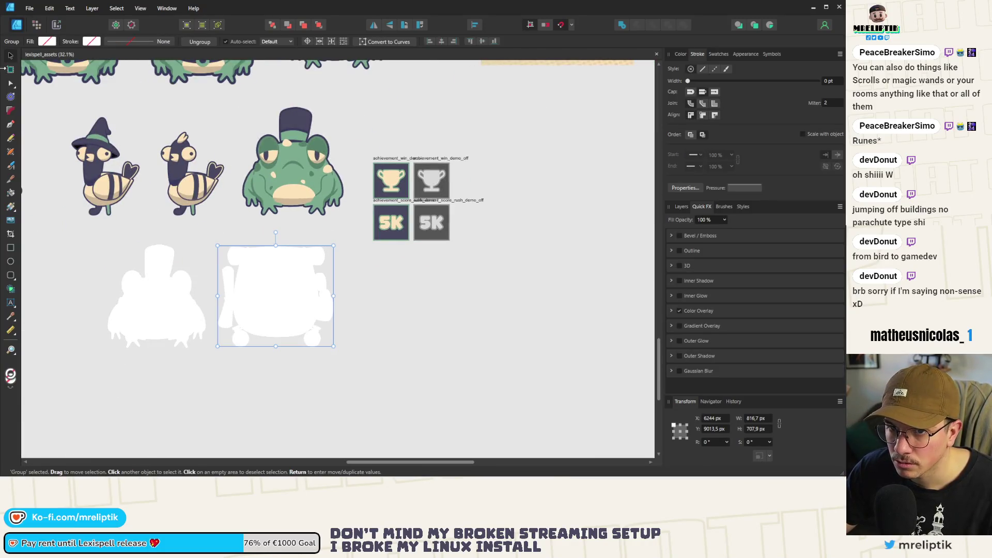
pyautogui.press('a')
pyautogui.moveTo(361, 276)
pyautogui.mouseDown()
pyautogui.moveTo(496, 362)
pyautogui.moveTo(469, 363)
pyautogui.mouseUp()
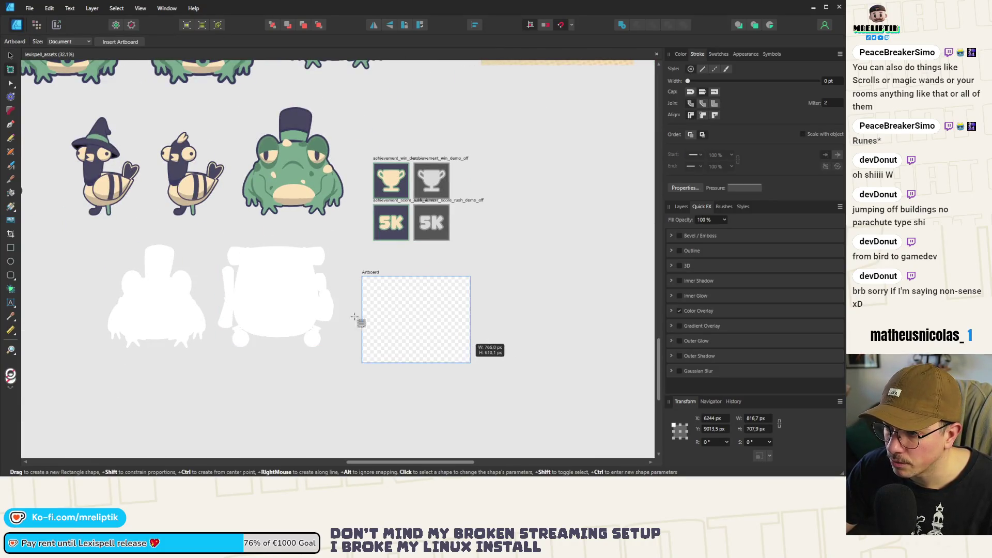
pyautogui.moveTo(288, 316); pyautogui.dragTo(296, 328)
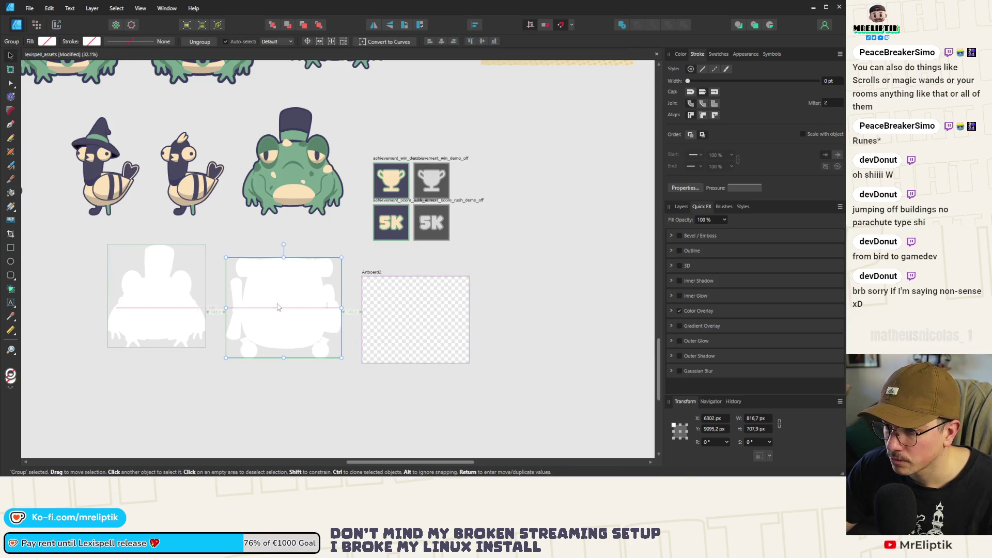
pyautogui.click(367, 271)
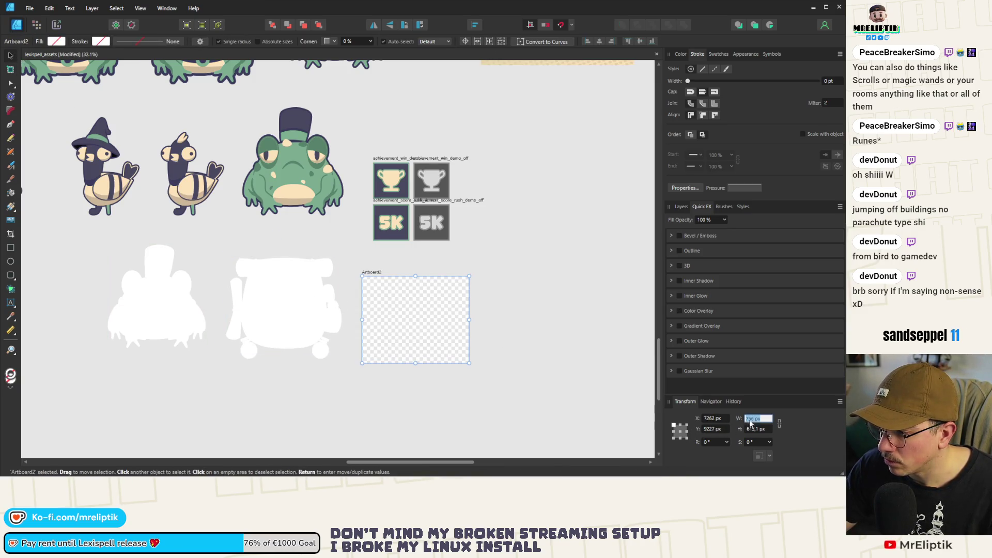
pyautogui.press('Return')
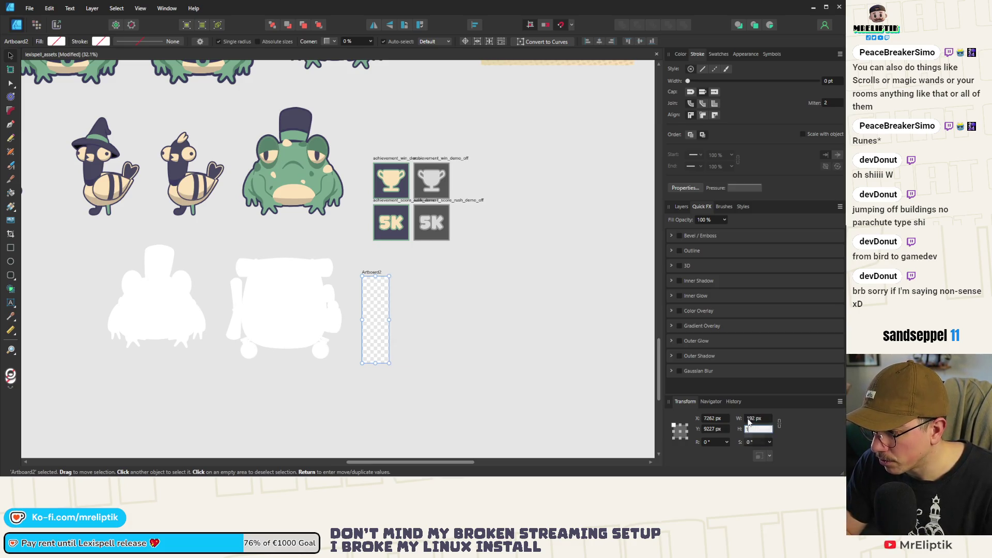
pyautogui.write('92')
pyautogui.press('Return')
# - Move the white backpack silhouette onto the new artboard
pyautogui.click(339, 302)
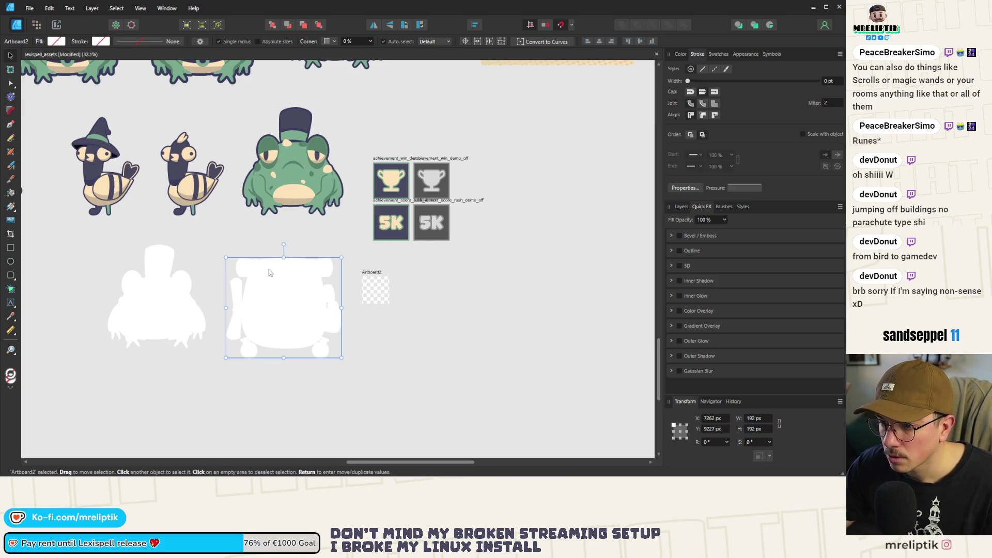
pyautogui.scroll(3, 455, 297)
pyautogui.moveTo(127, 314); pyautogui.dragTo(286, 276)
pyautogui.scroll(2, 286, 277)
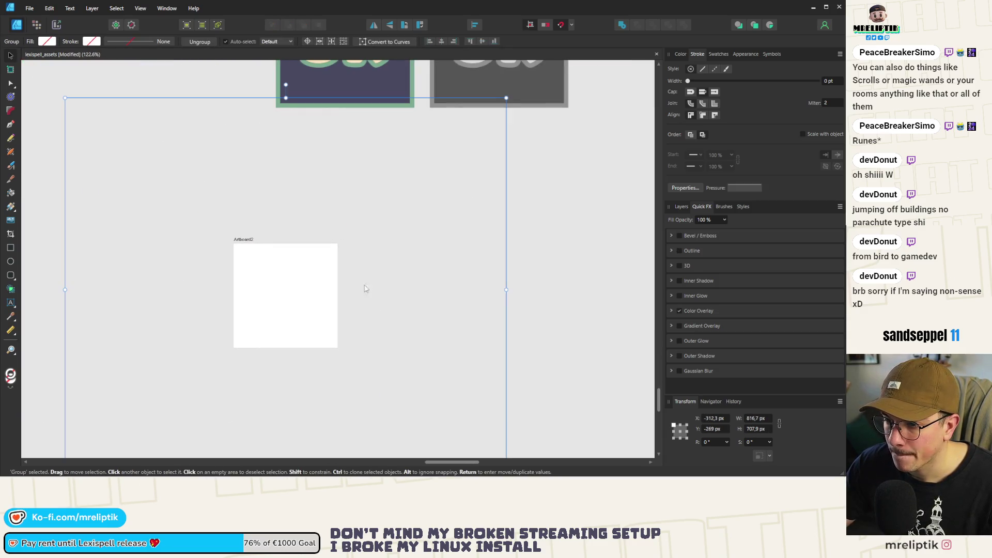
pyautogui.click(506, 97)
# - Shrink the silhouette to 180 × 156 px and centre it on the artboard
pyautogui.click(266, 319)
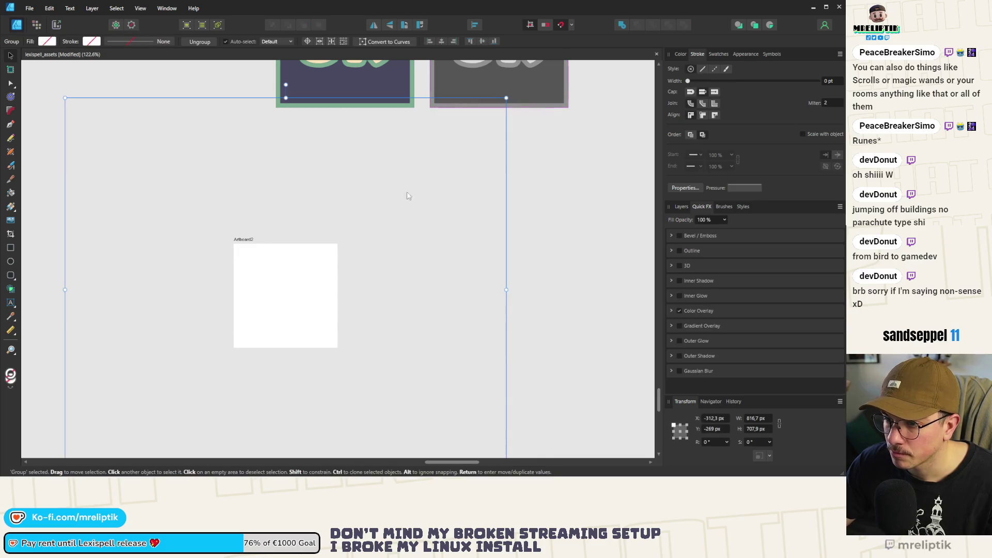
pyautogui.moveTo(504, 100)
pyautogui.mouseDown()
pyautogui.moveTo(406, 251)
pyautogui.moveTo(192, 366)
pyautogui.mouseUp()
pyautogui.moveTo(129, 411); pyautogui.dragTo(300, 279)
pyautogui.scroll(1, 302, 282)
pyautogui.scroll(2, 303, 282)
pyautogui.moveTo(396, 195); pyautogui.dragTo(380, 209)
pyautogui.moveTo(319, 278); pyautogui.dragTo(324, 281)
pyautogui.click(443, 42)
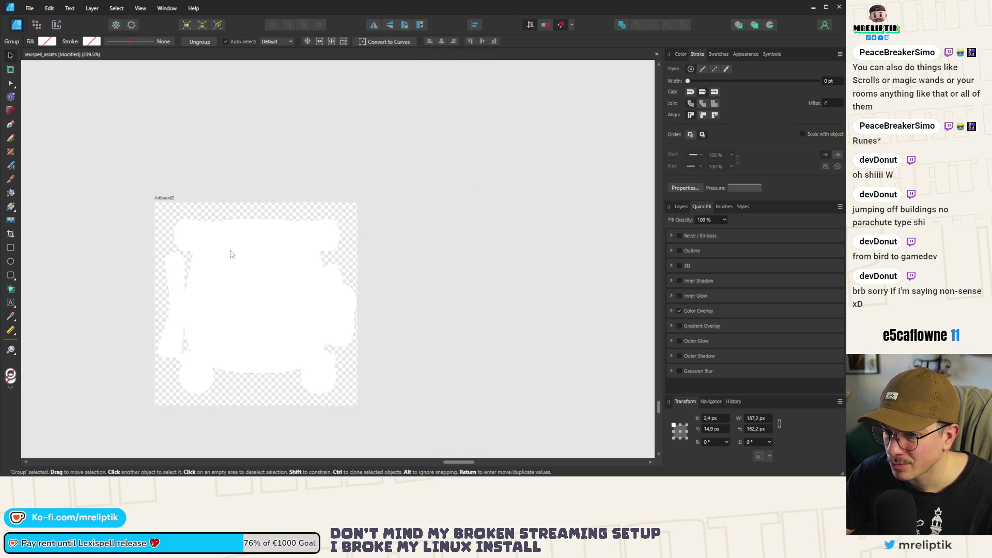
pyautogui.moveTo(388, 202); pyautogui.dragTo(381, 209)
pyautogui.moveTo(298, 311); pyautogui.dragTo(298, 310)
# - Clear the selection and begin renaming the new artboard to a 'backpack_' name
pyautogui.scroll(2, 298, 311)
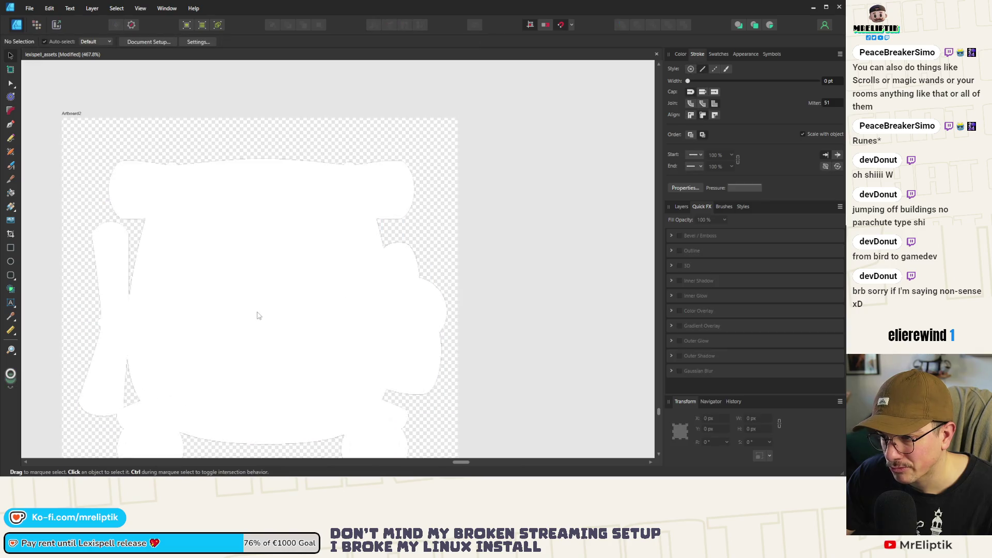
pyautogui.click(290, 320)
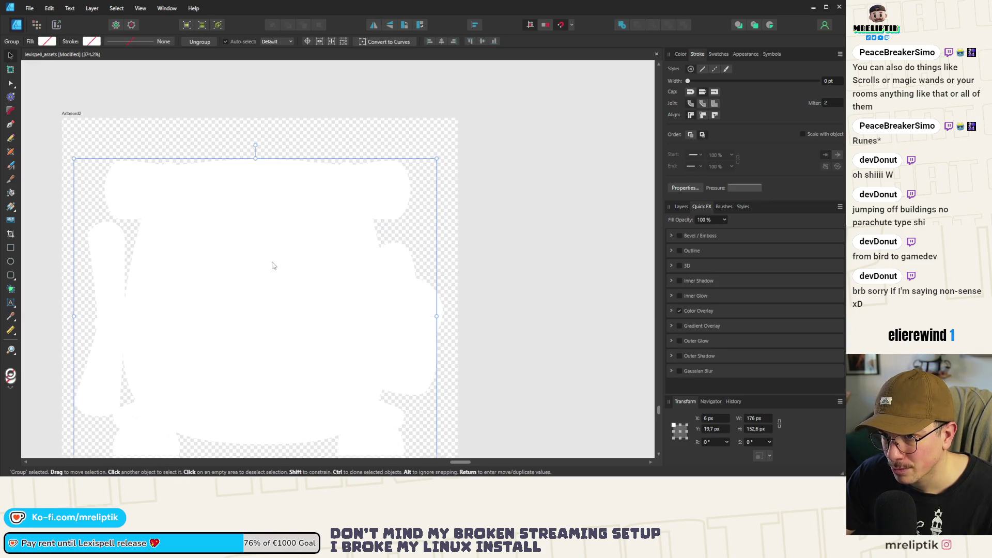
pyautogui.scroll(-3, 272, 264)
pyautogui.click(194, 160)
pyautogui.doubleClick(174, 182)
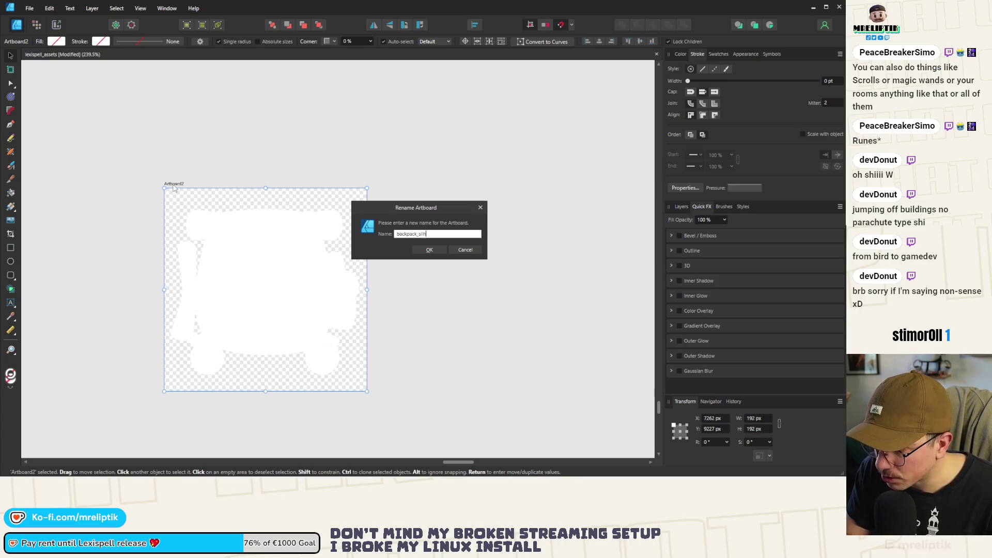
# - Name the artboard backpack_silhouette and choose to export it as PNG
pyautogui.write('ett')
pyautogui.press('Return')
pyautogui.hotkey('ctrl', 'alt', 'shift', 'w')
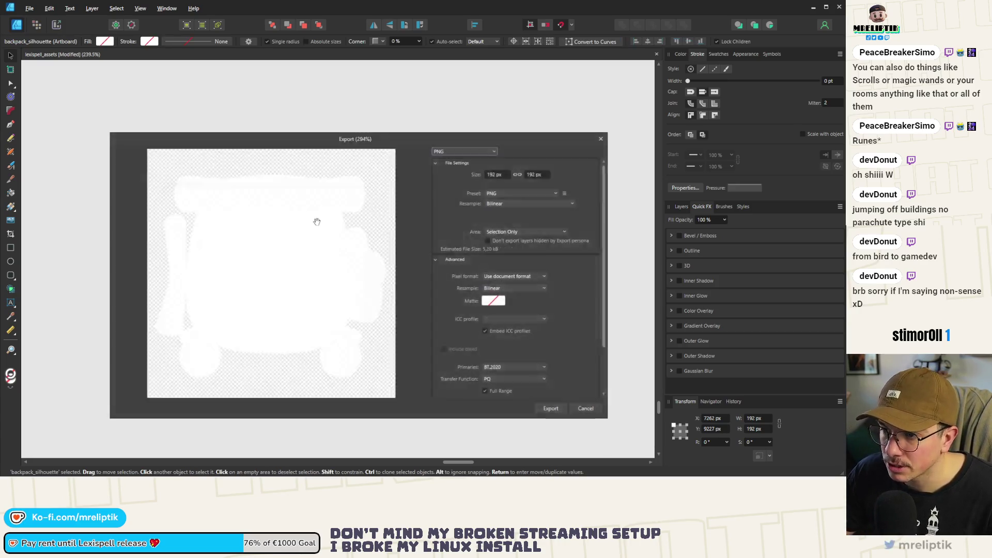
pyautogui.click(560, 411)
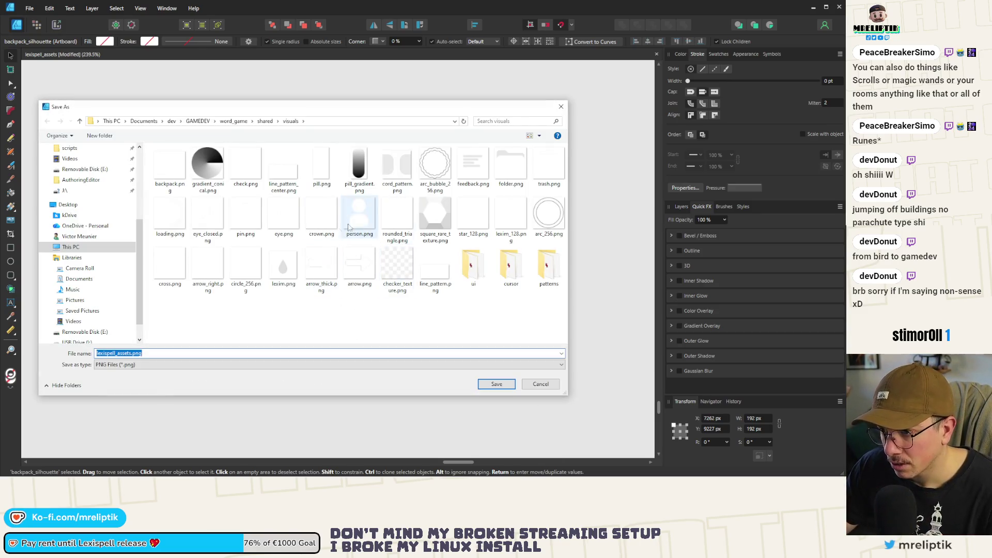
# - Save the PNG as backpack_silhouette in shared/visuals, then minimize Affinity Designer
pyautogui.write('backpa')
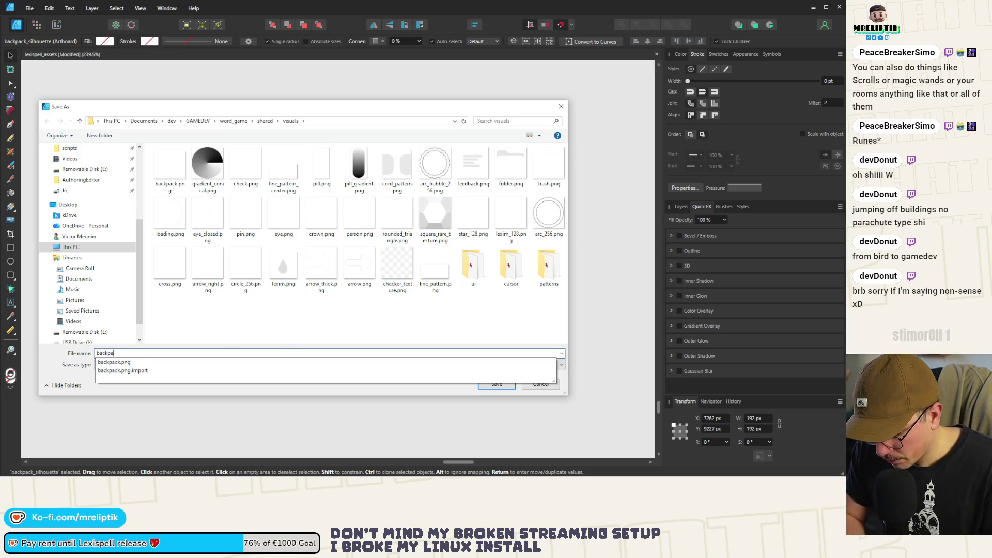
pyautogui.write('ck_silhouett')
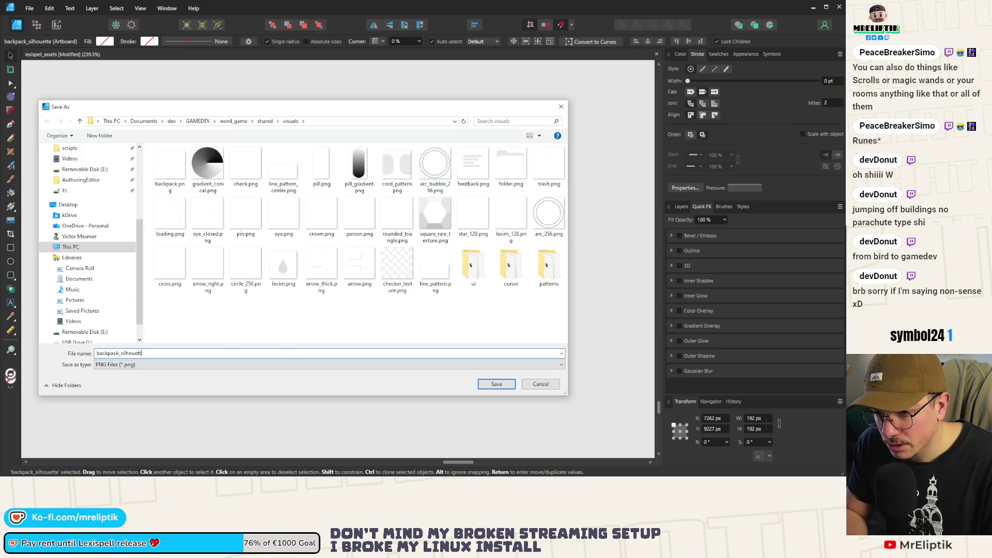
pyautogui.press('Return')
pyautogui.click(410, 261)
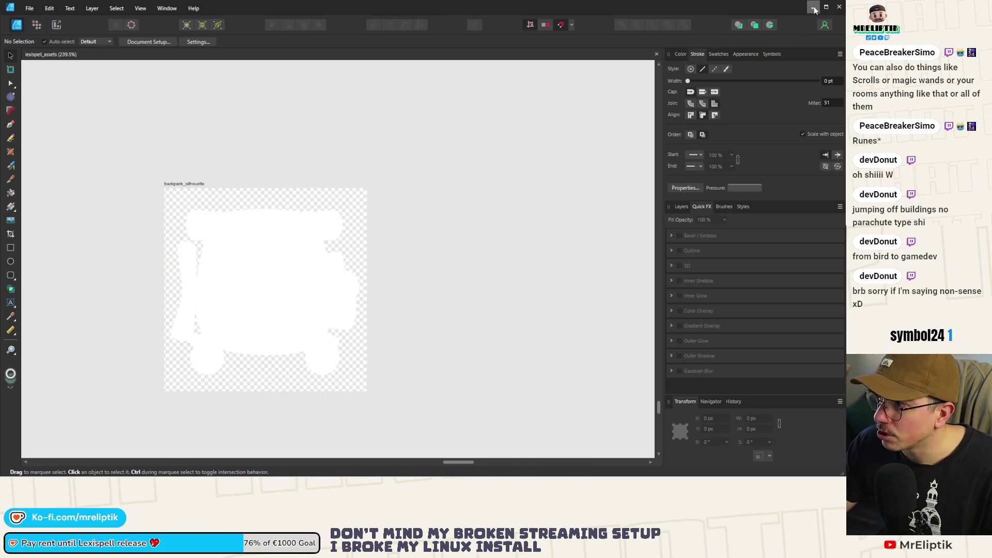
pyautogui.click(814, 10)
# - Make backpack_silhouette.png the Tile Texture of ShopBG's scrolling shader
pyautogui.scroll(-4, 256, 266)
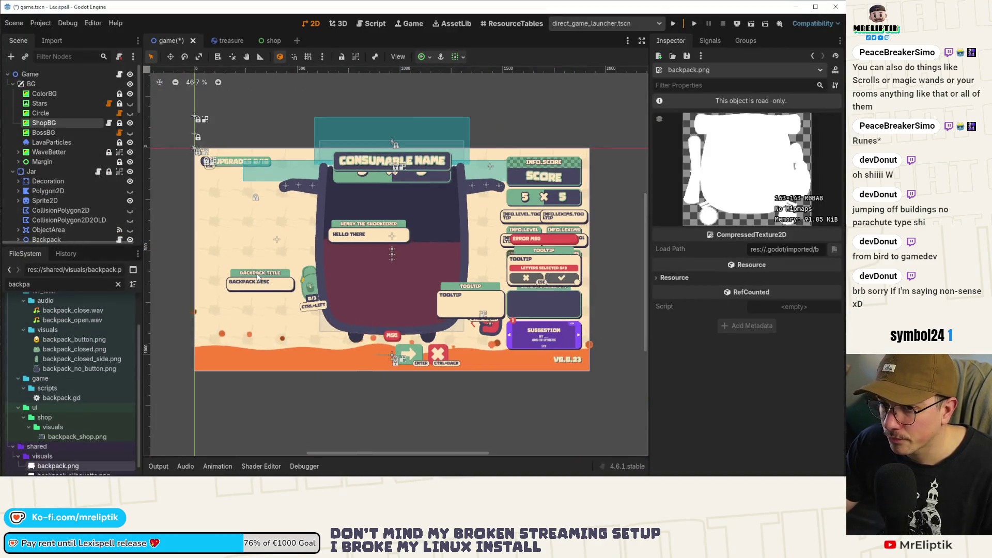
pyautogui.scroll(2, 257, 277)
pyautogui.click(62, 122)
pyautogui.scroll(-5, 743, 391)
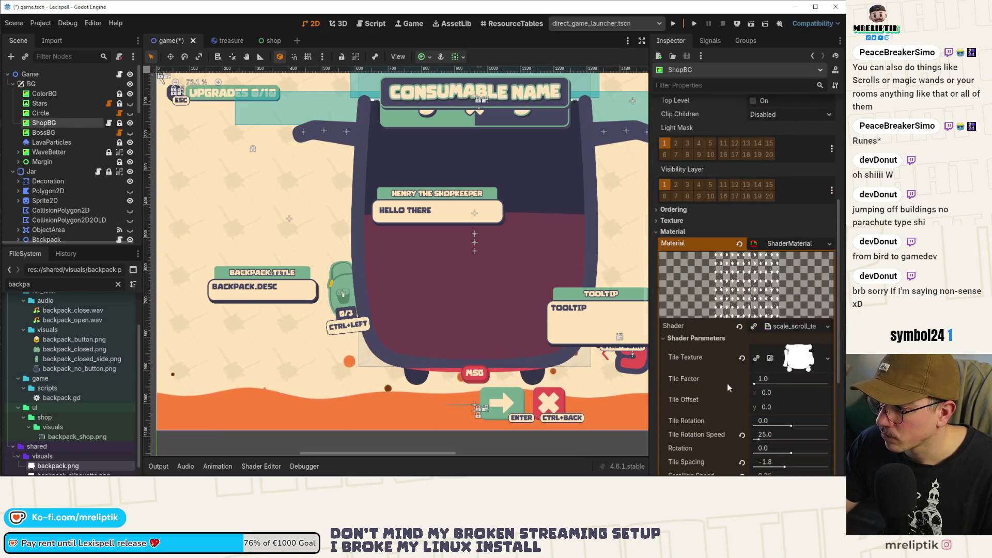
pyautogui.scroll(-1, 78, 393)
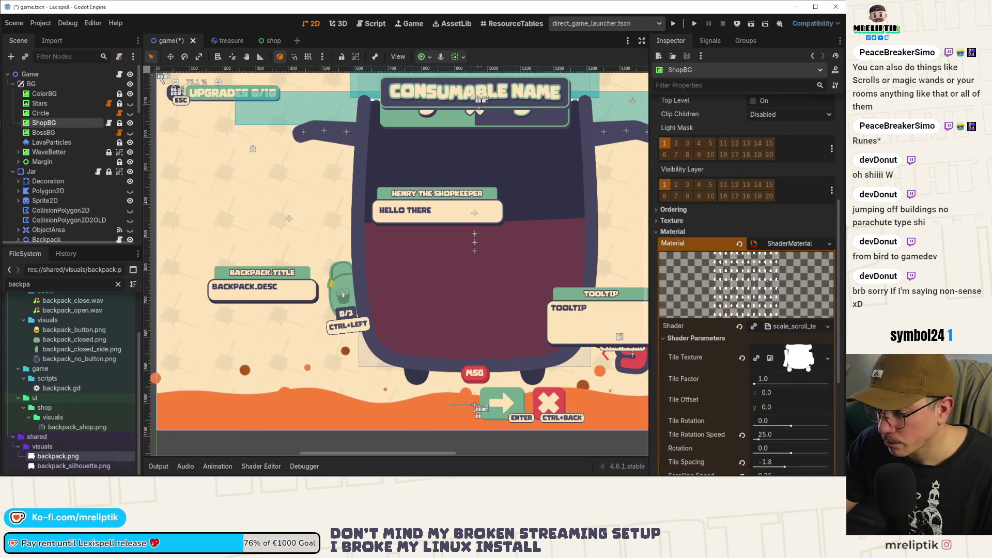
pyautogui.moveTo(72, 465); pyautogui.dragTo(822, 381)
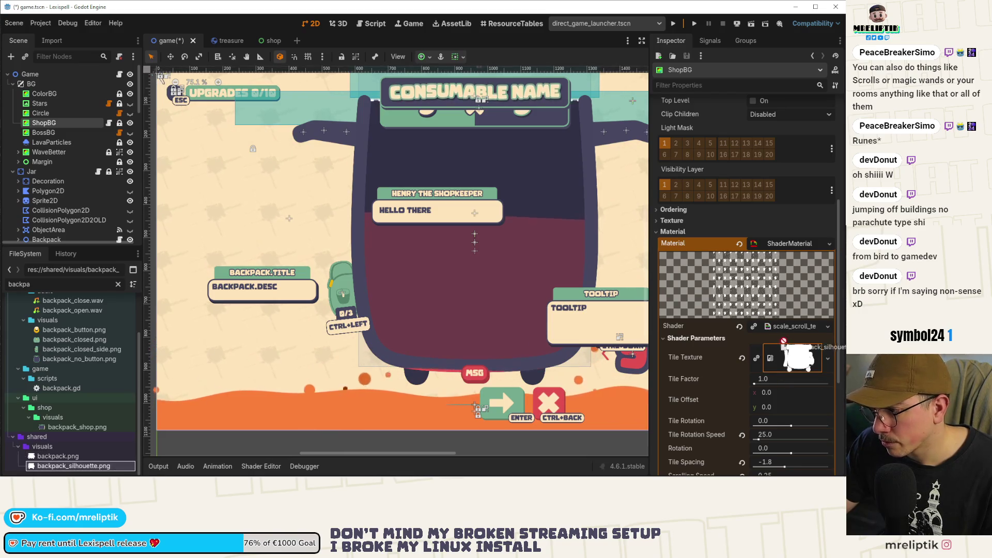
pyautogui.moveTo(782, 341); pyautogui.dragTo(789, 362)
# - Delete the old backpack.png from shared/visuals and save the game scene
pyautogui.rightClick(64, 456)
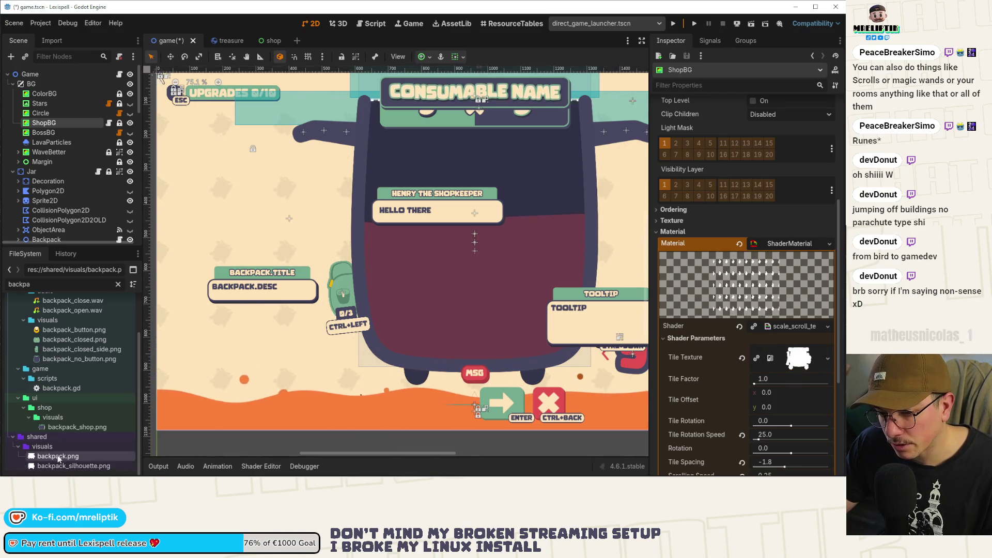
pyautogui.click(114, 410)
pyautogui.press('Return')
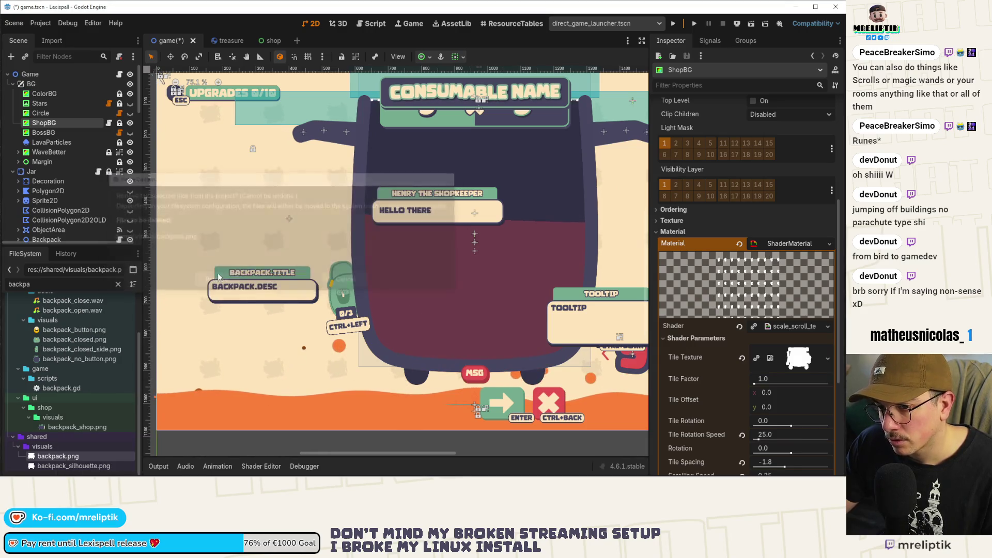
pyautogui.scroll(-1, 267, 184)
pyautogui.scroll(-4, 273, 250)
pyautogui.hotkey('ctrl', 's')
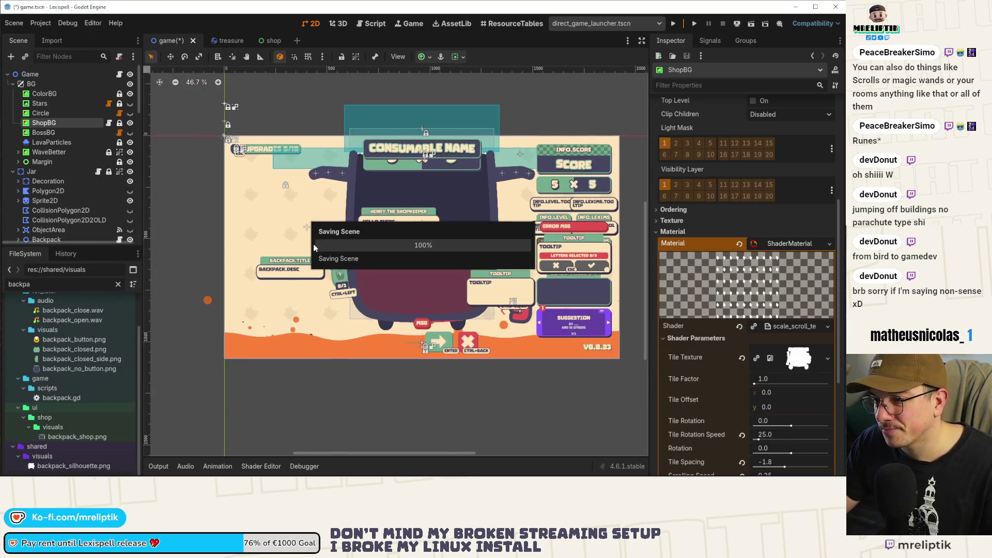
pyautogui.scroll(9, 311, 203)
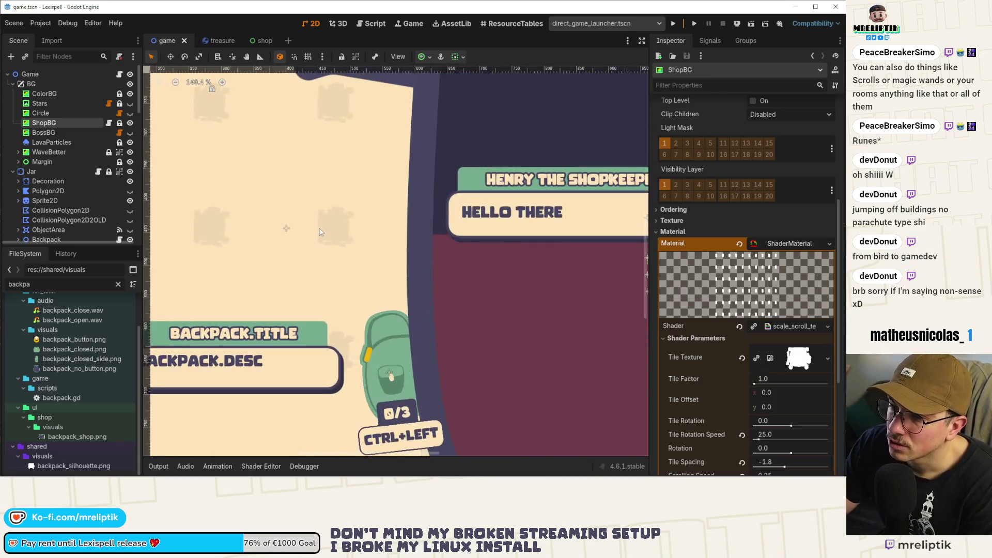
pyautogui.scroll(-6, 318, 236)
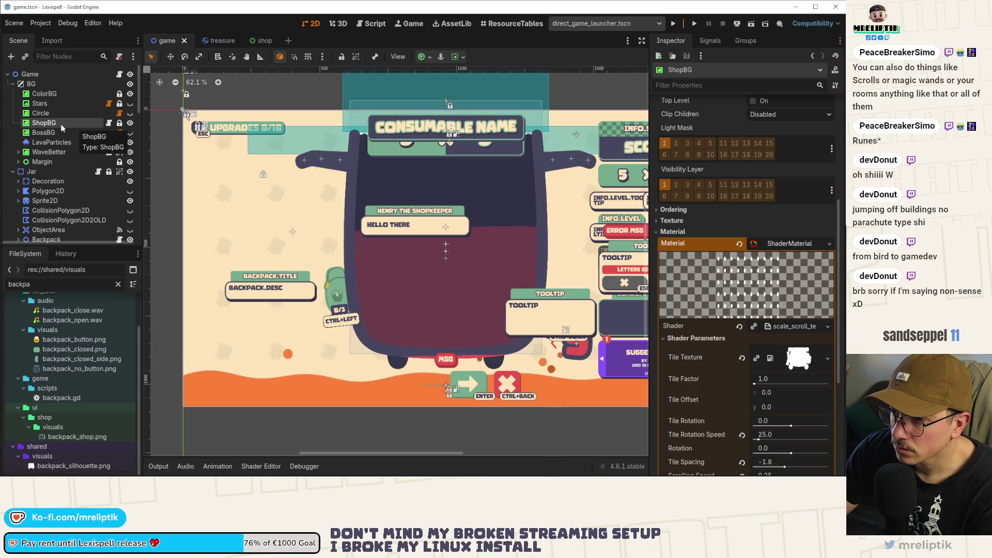
pyautogui.click(44, 94)
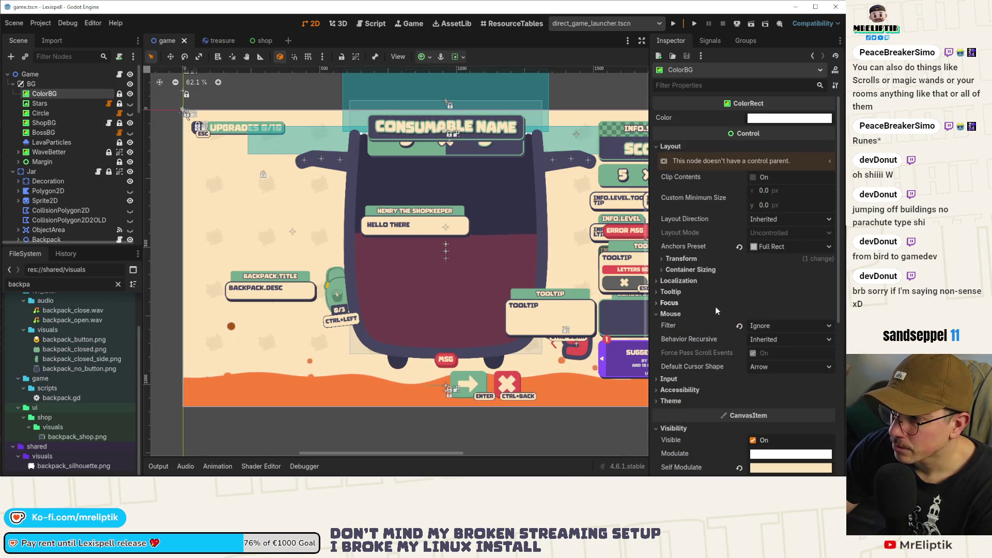
pyautogui.scroll(-3, 742, 380)
pyautogui.click(790, 326)
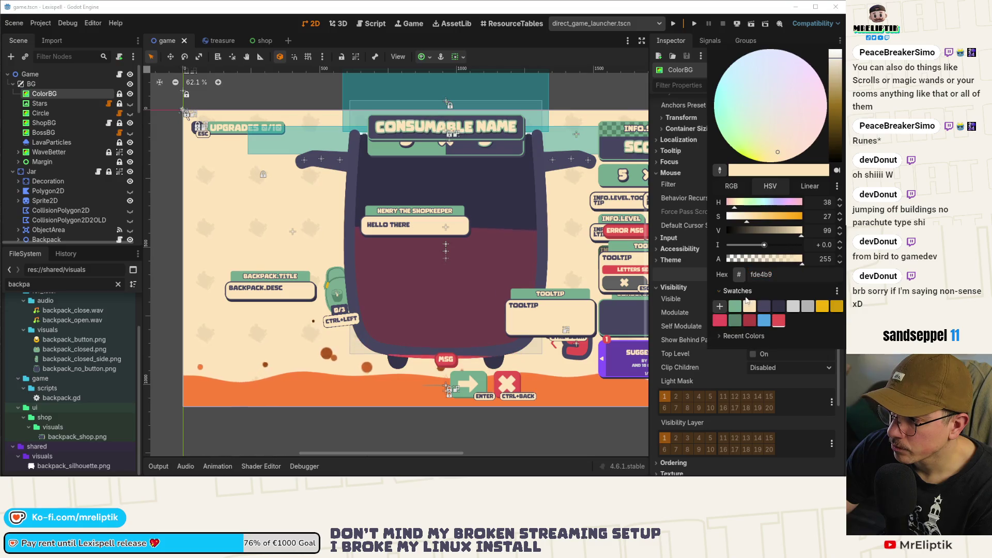
pyautogui.click(735, 318)
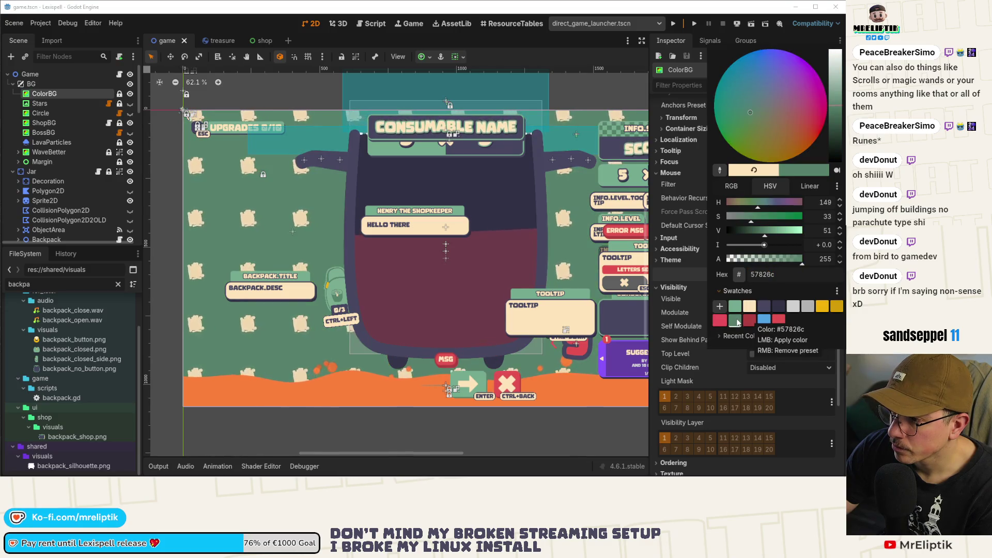
pyautogui.click(739, 307)
pyautogui.click(764, 308)
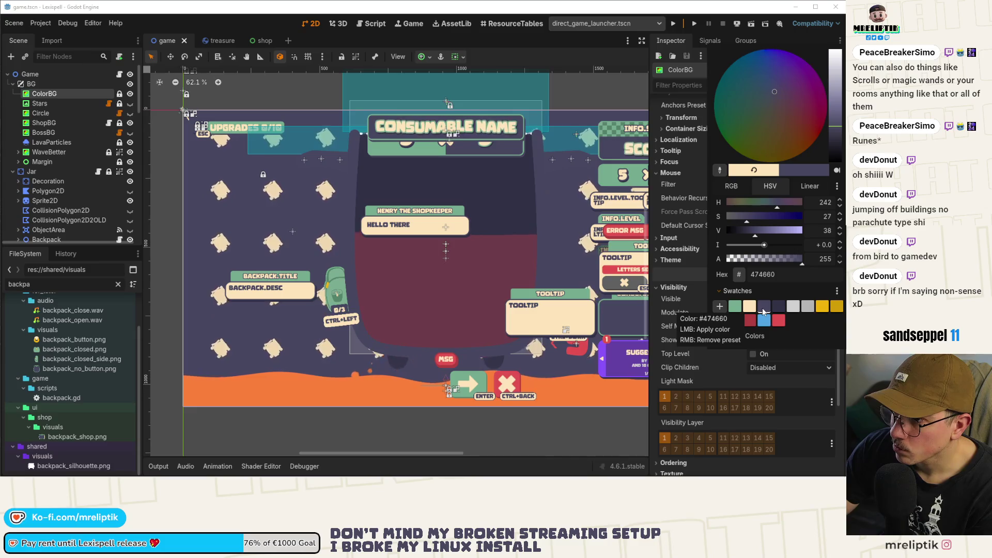
pyautogui.click(261, 41)
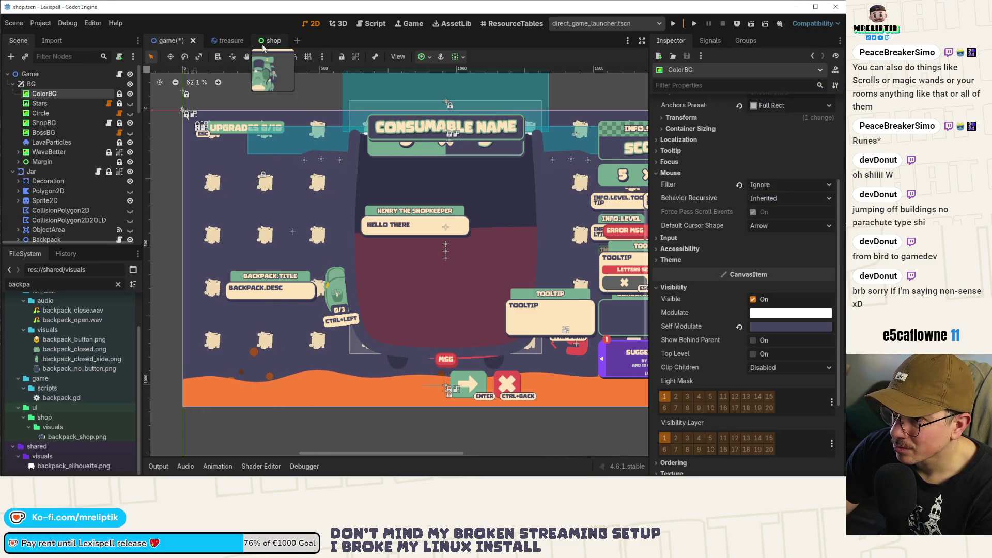
pyautogui.click(167, 40)
pyautogui.scroll(2, 215, 229)
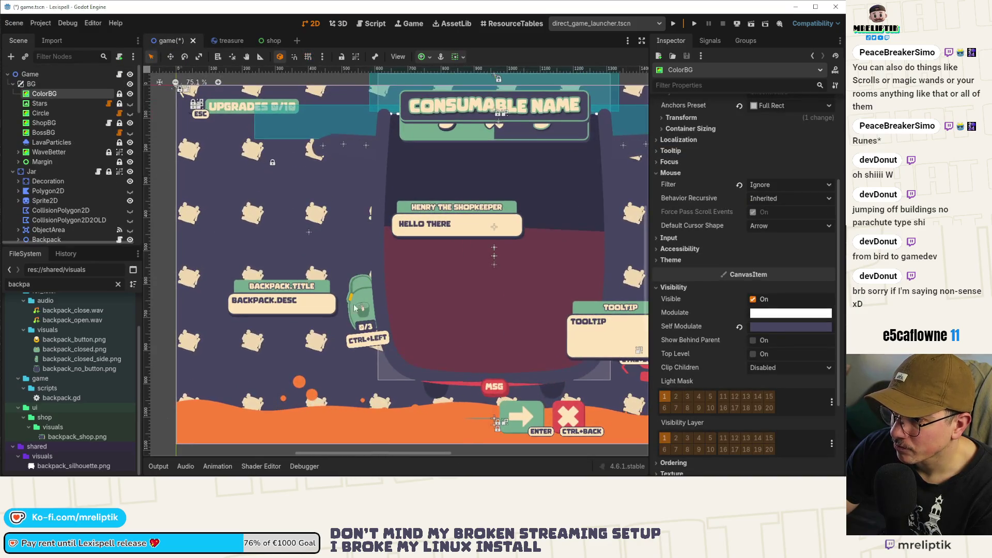
pyautogui.click(788, 328)
pyautogui.click(738, 291)
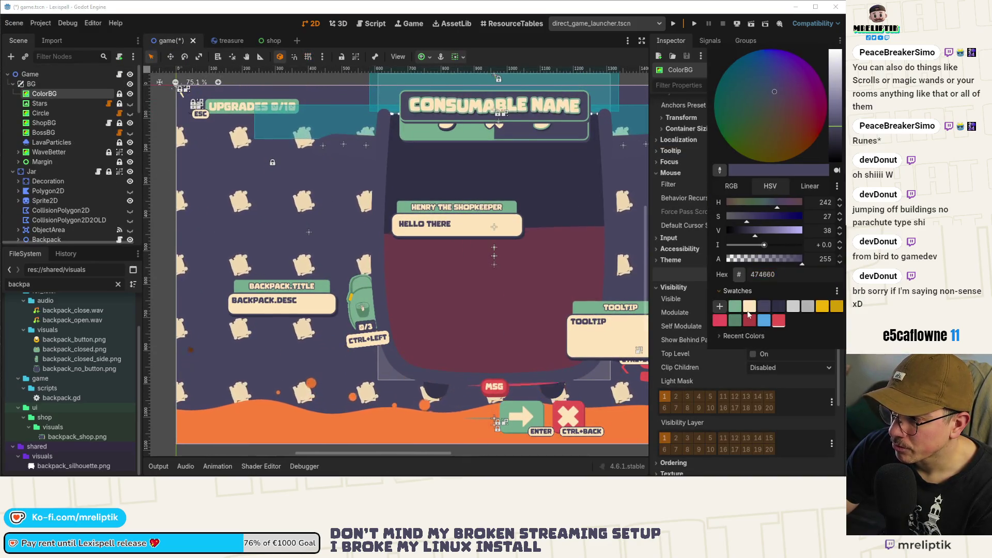
pyautogui.click(751, 307)
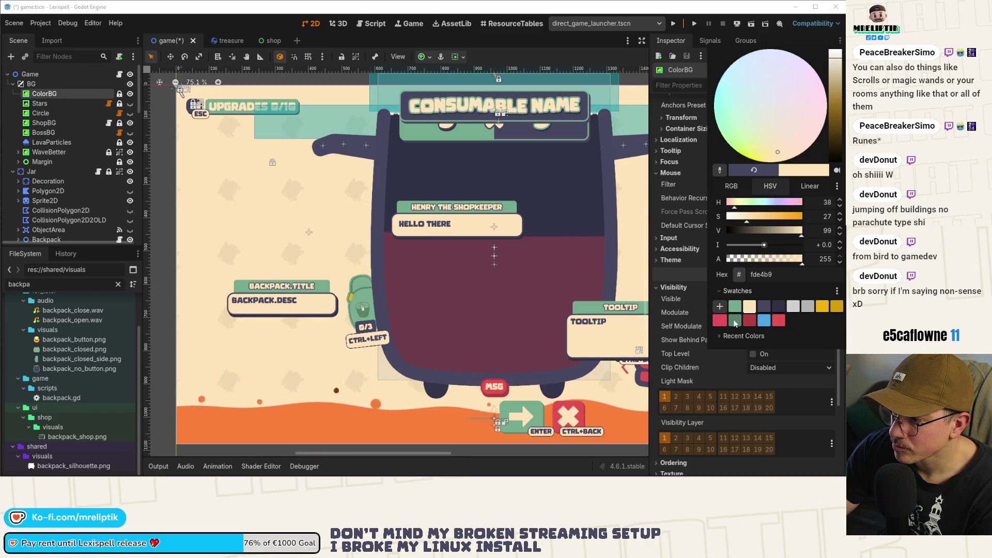
pyautogui.click(211, 36)
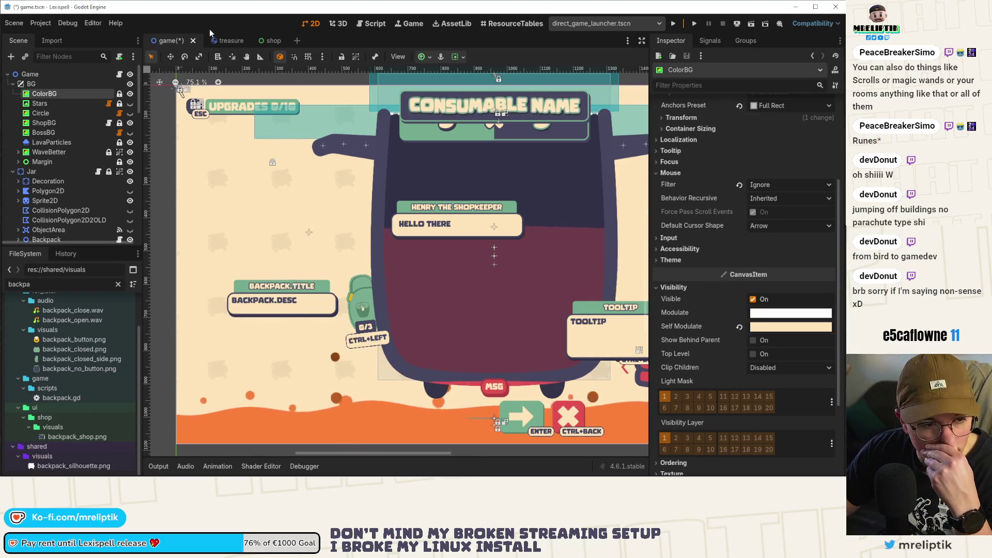
pyautogui.scroll(-2, 316, 307)
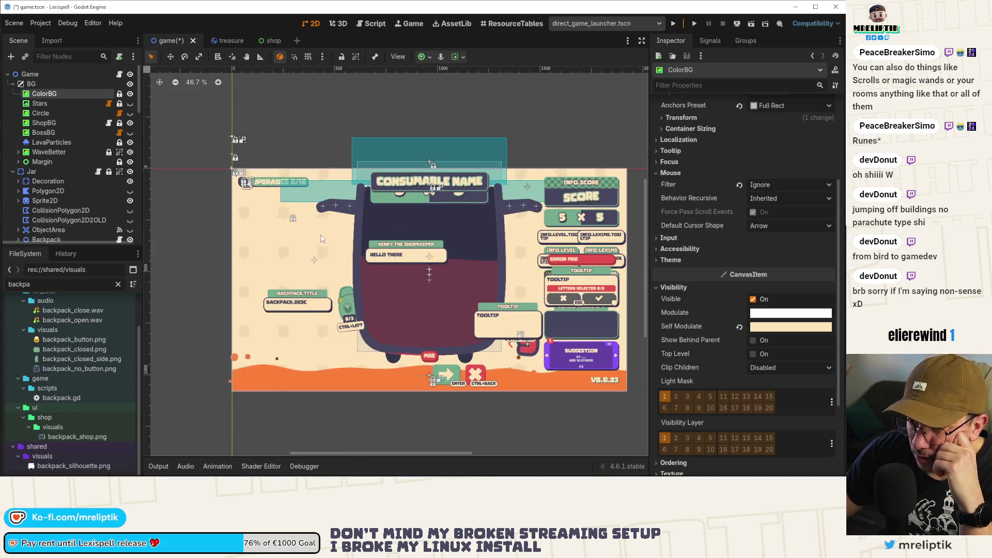
# - Save the game scene with Ctrl+S, then reselect ShopBG to review its tile shader parameters
pyautogui.scroll(3, 311, 243)
pyautogui.hotkey('ctrl', 's')
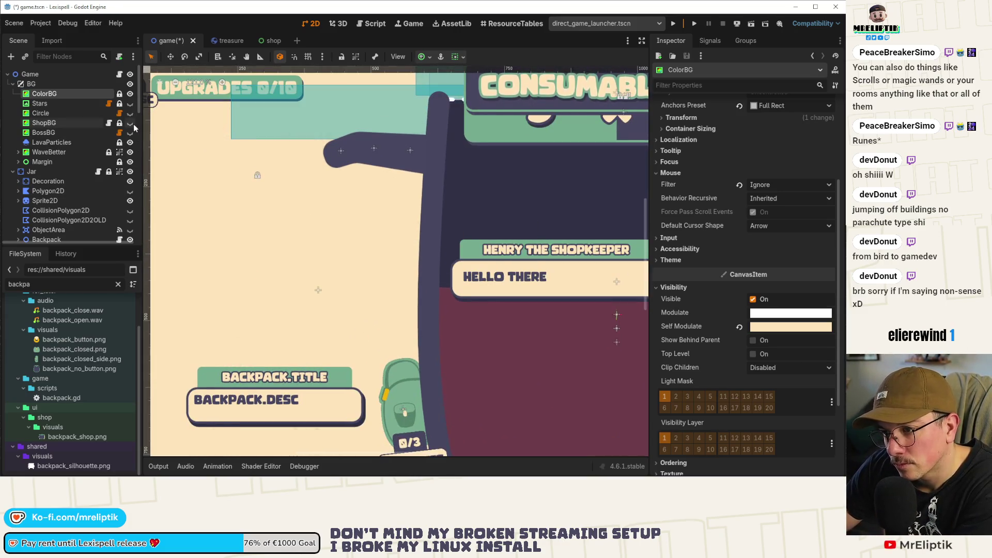
pyautogui.scroll(-3, 256, 191)
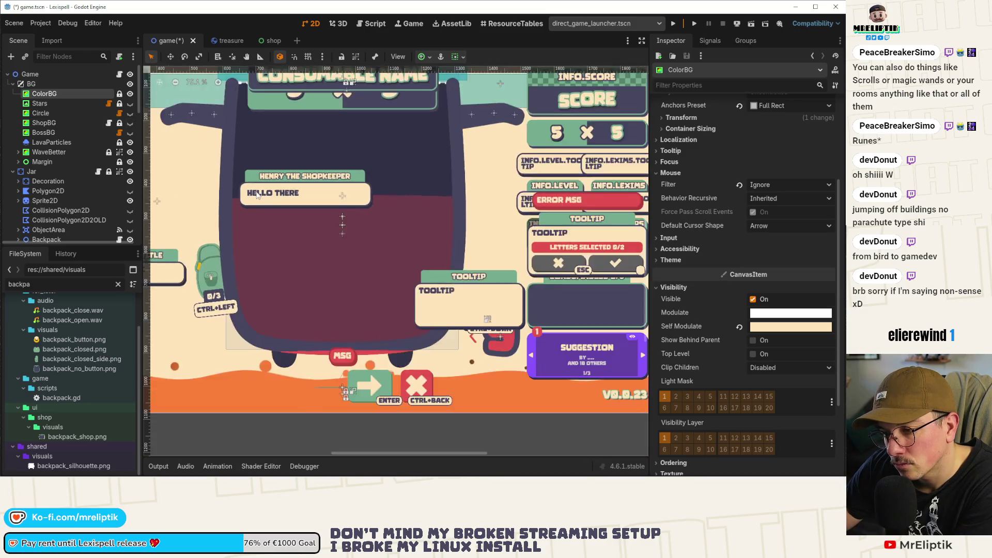
pyautogui.click(257, 197)
pyautogui.scroll(-4, 259, 223)
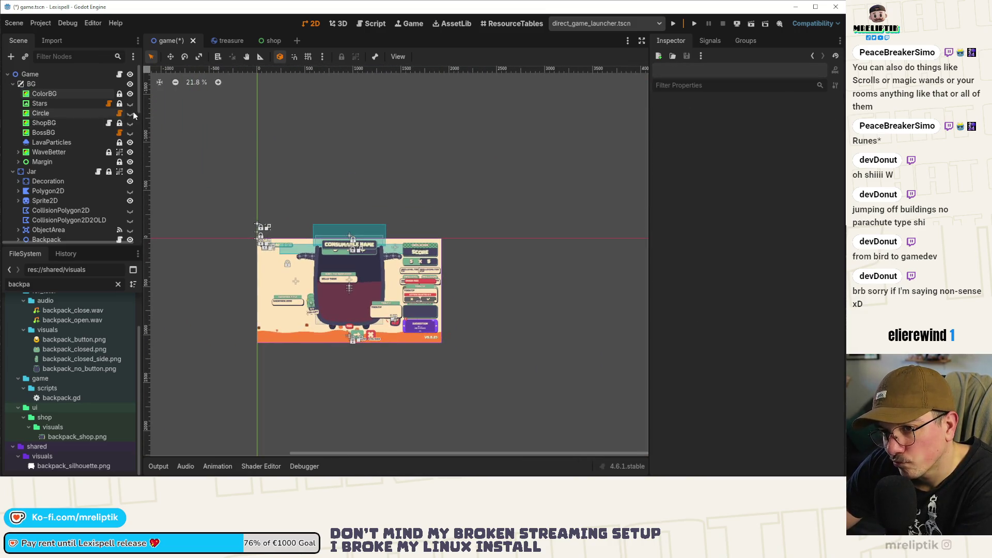
pyautogui.click(77, 124)
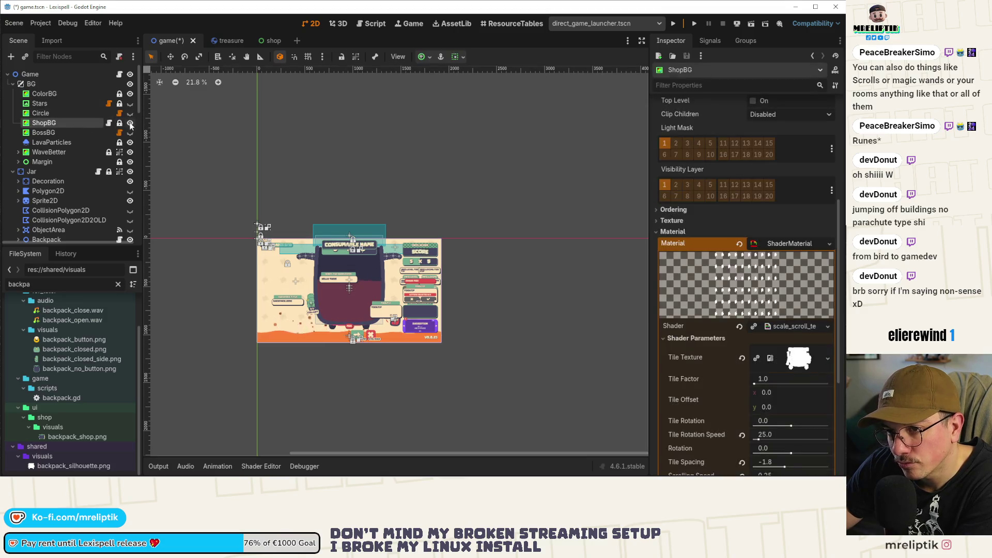
pyautogui.scroll(5, 279, 284)
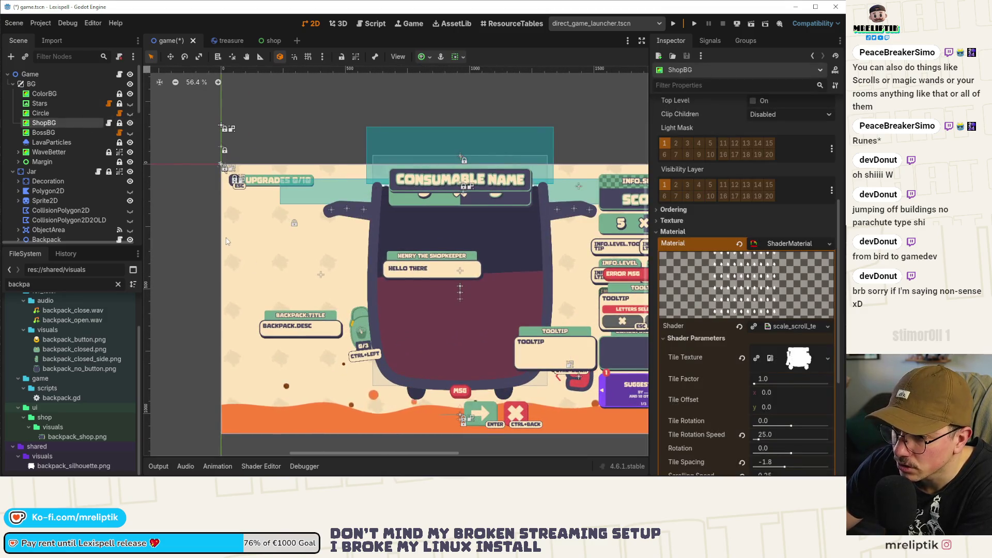
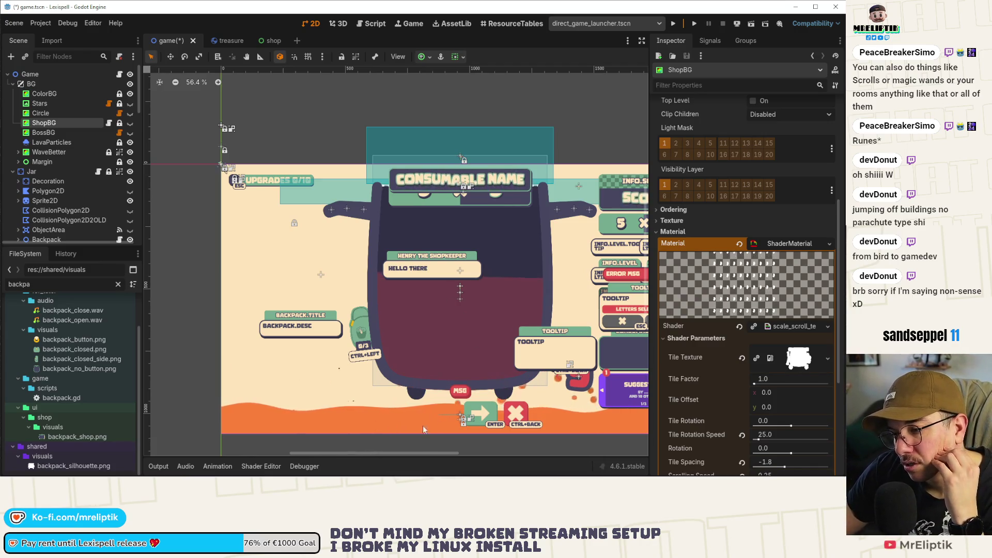
# - Save the Godot scene and run Lexispell to reach its chapter-selection screen
pyautogui.click(189, 187)
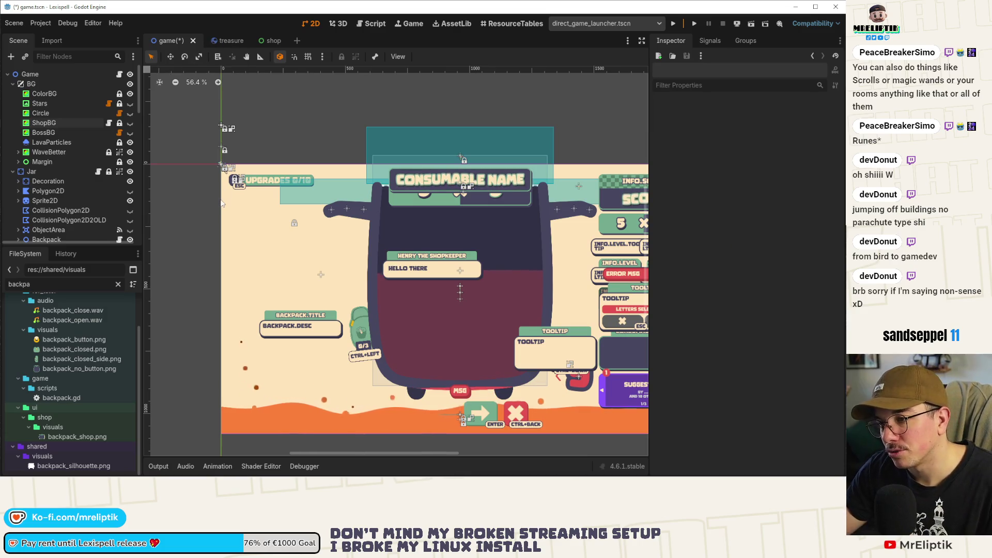
pyautogui.hotkey('ctrl', 's')
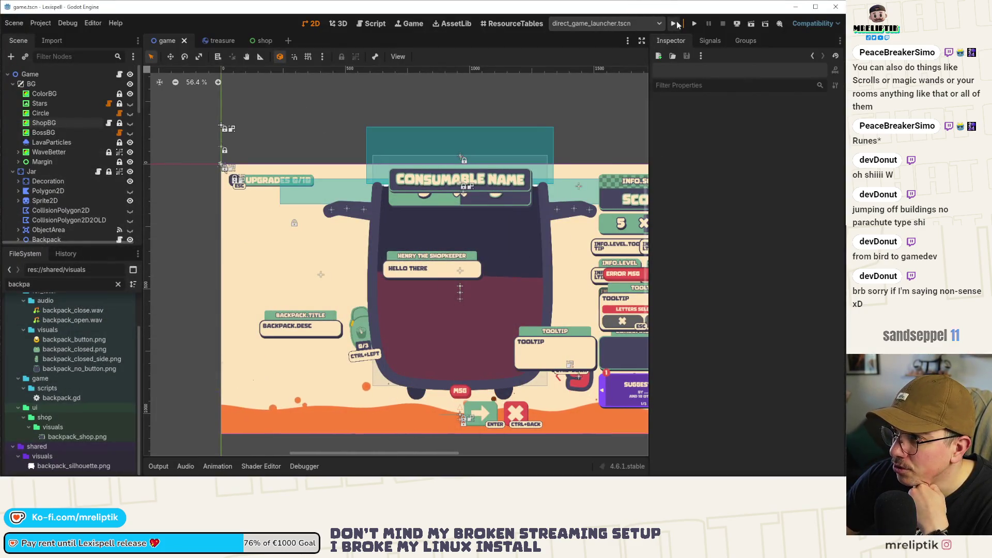
pyautogui.click(673, 23)
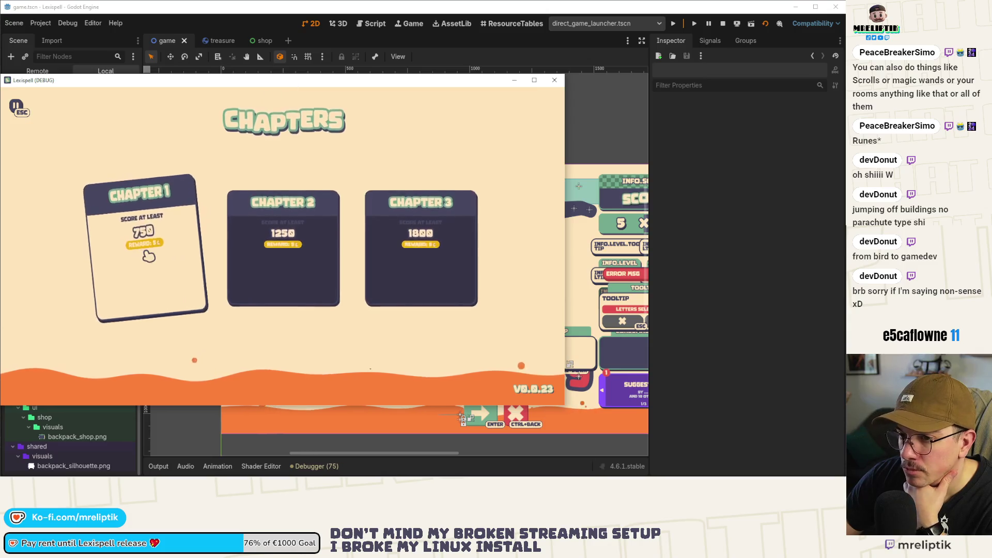
# - Start Chapter 1, make the Stars background layer visible, and save the scene
pyautogui.click(149, 254)
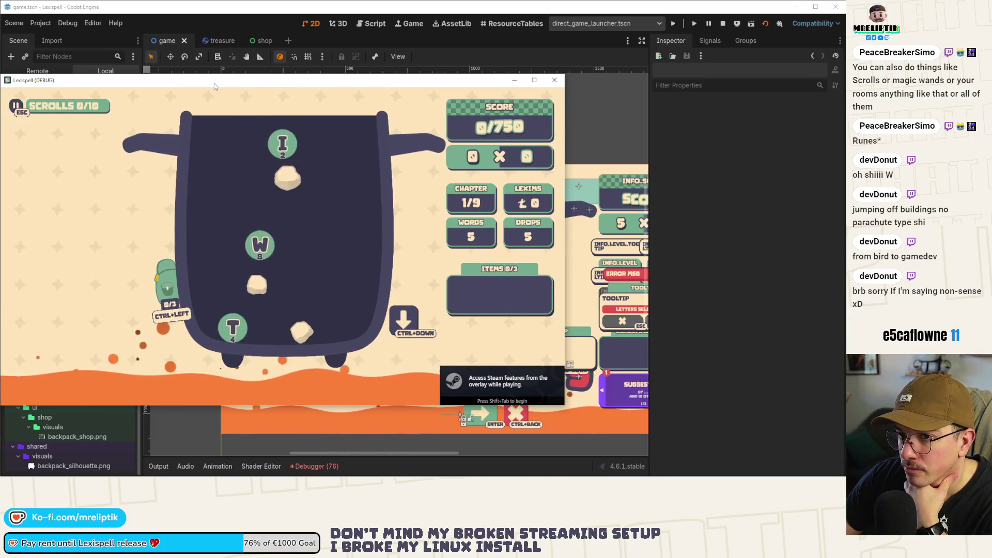
pyautogui.moveTo(215, 87)
pyautogui.mouseDown()
pyautogui.moveTo(925, 197)
pyautogui.moveTo(990, 109)
pyautogui.mouseUp()
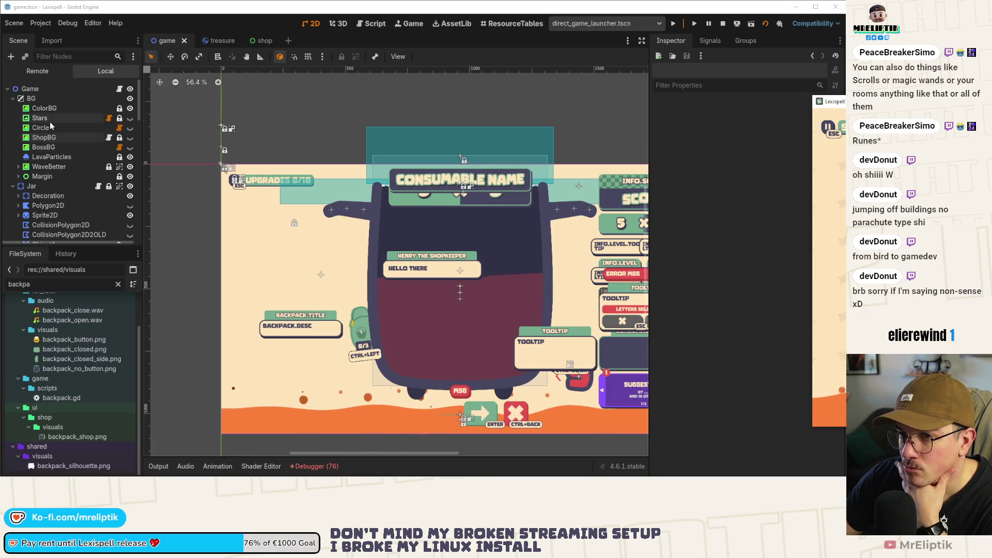
pyautogui.click(148, 125)
pyautogui.click(130, 118)
pyautogui.hotkey('ctrl', 's')
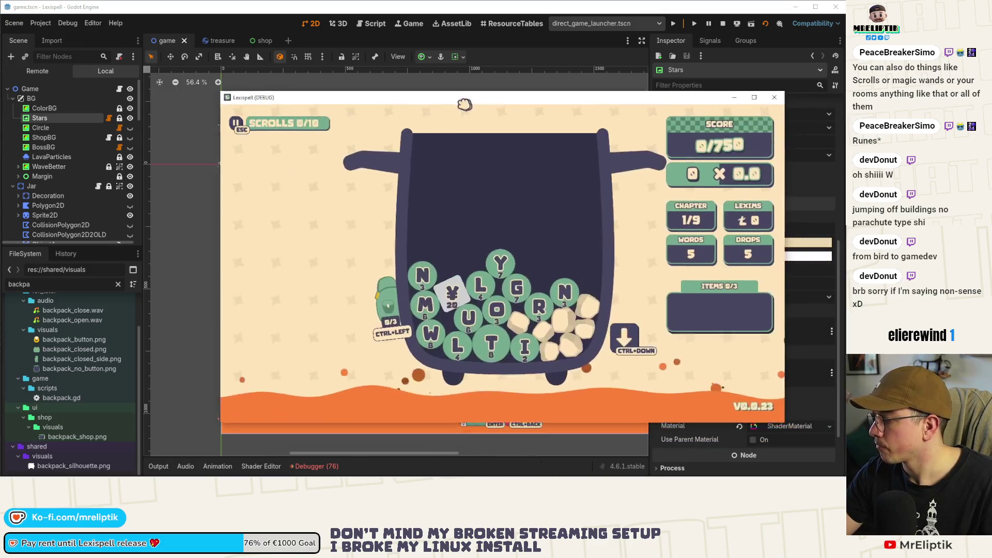
# - Spawn a treasure with the 'tree' command, play G, O, R plus the wildcard, and snip the screen
pyautogui.write('treasur')
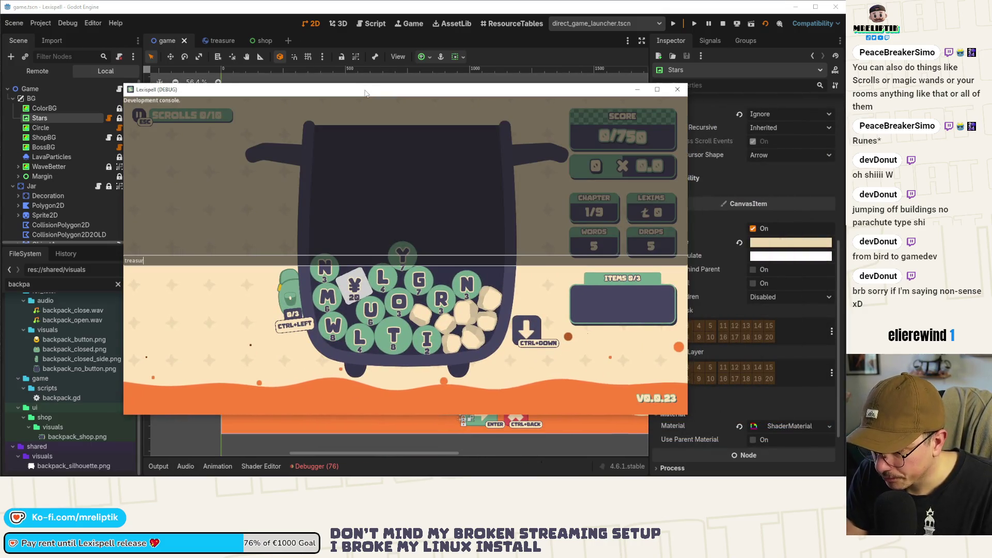
pyautogui.write('e')
pyautogui.press('Return')
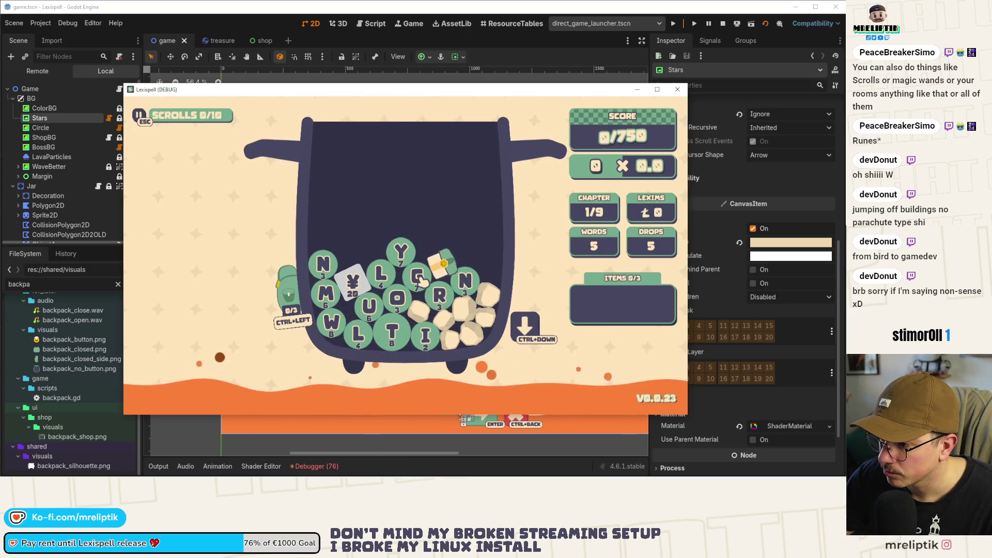
pyautogui.click(418, 276)
pyautogui.click(397, 297)
pyautogui.click(439, 296)
pyautogui.hotkey('ctrl', 'Down')
pyautogui.click(495, 293)
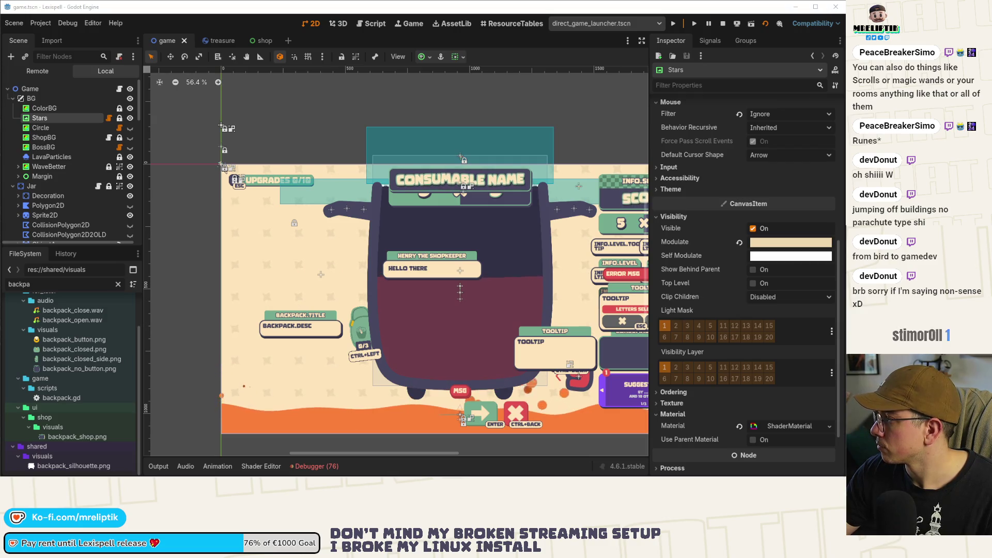
pyautogui.press('super+shift+s')
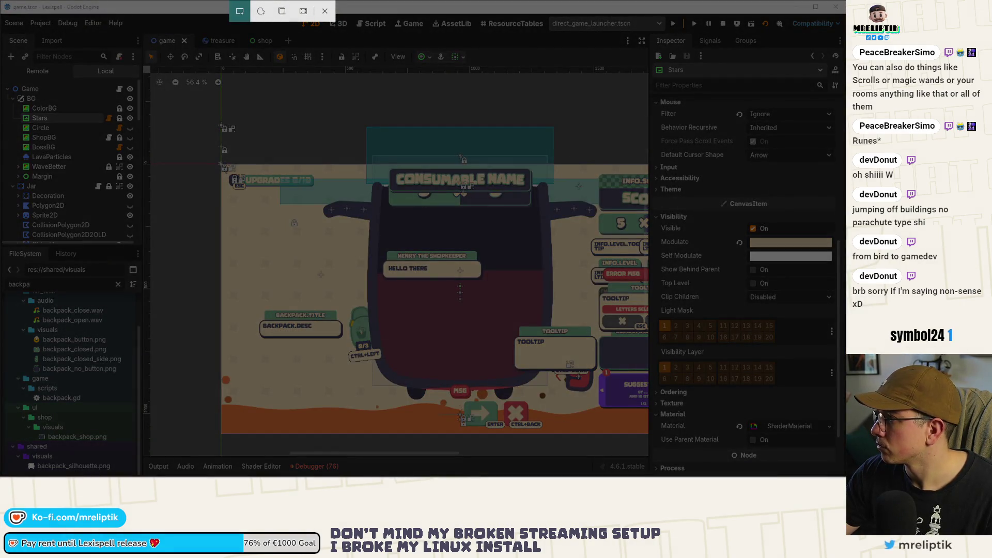
pyautogui.click(461, 155)
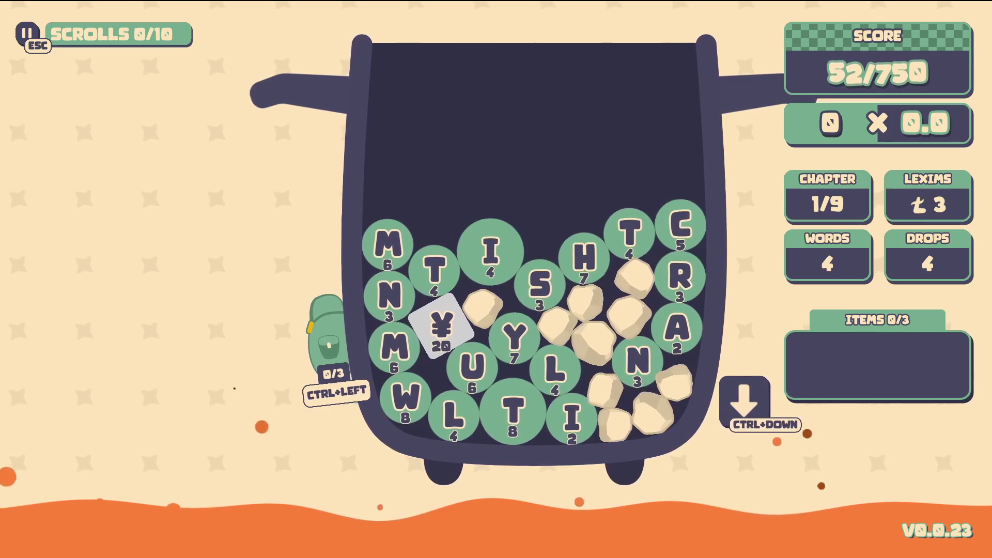
# - Rerun the treasure console command, then spell and submit a word with S, T and H through the chest
pyautogui.press('`')
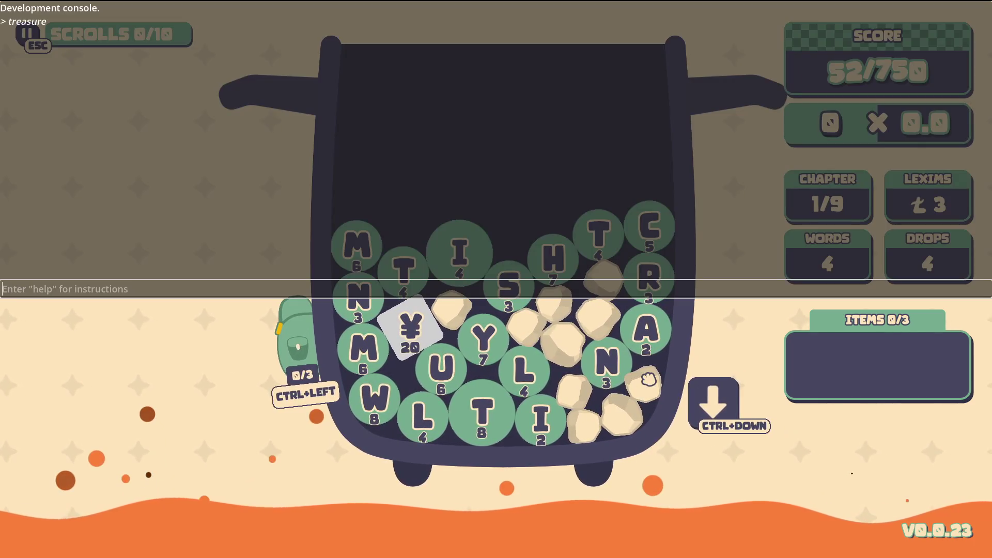
pyautogui.write('treasure')
pyautogui.press('Return')
pyautogui.press('`')
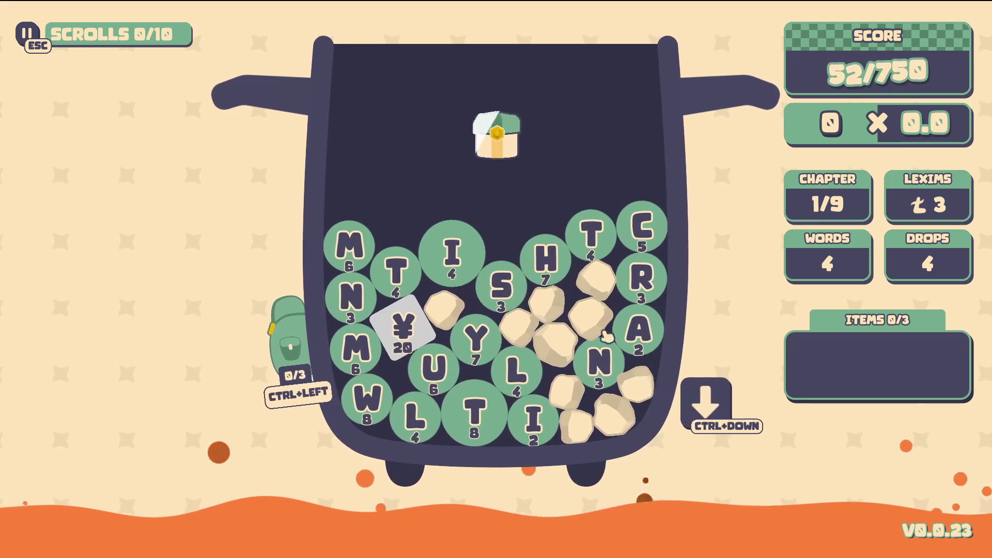
pyautogui.click(512, 281)
pyautogui.click(405, 279)
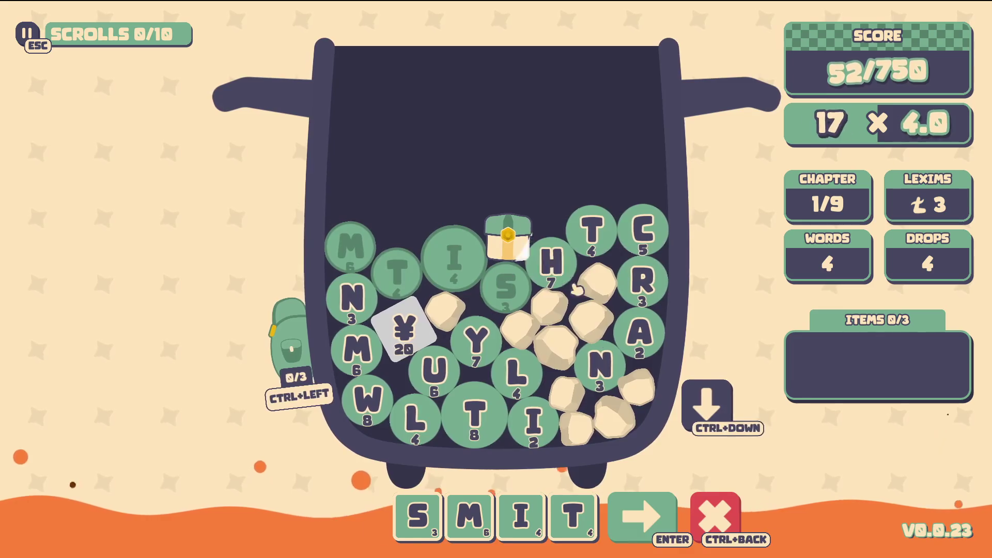
pyautogui.click(552, 261)
pyautogui.press('Return')
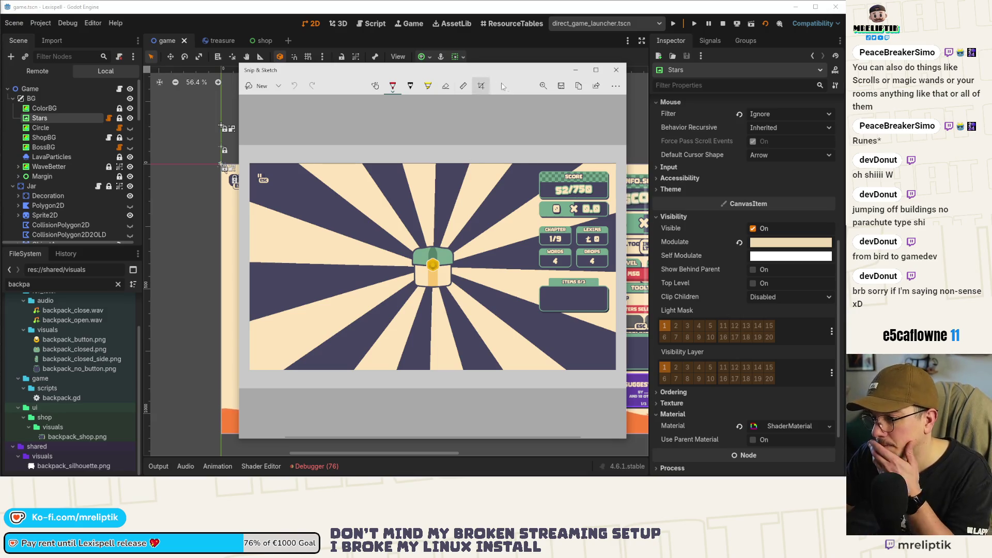
# - Close the Snip & Sketch window and launch DaVinci Resolve from the Start menu
pyautogui.hotkey('alt', 'F4')
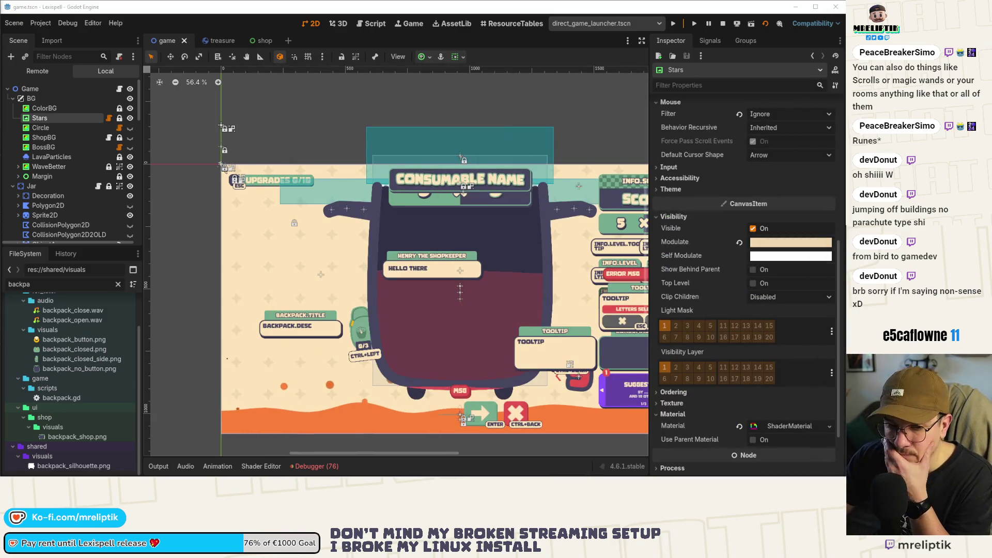
pyautogui.press('super')
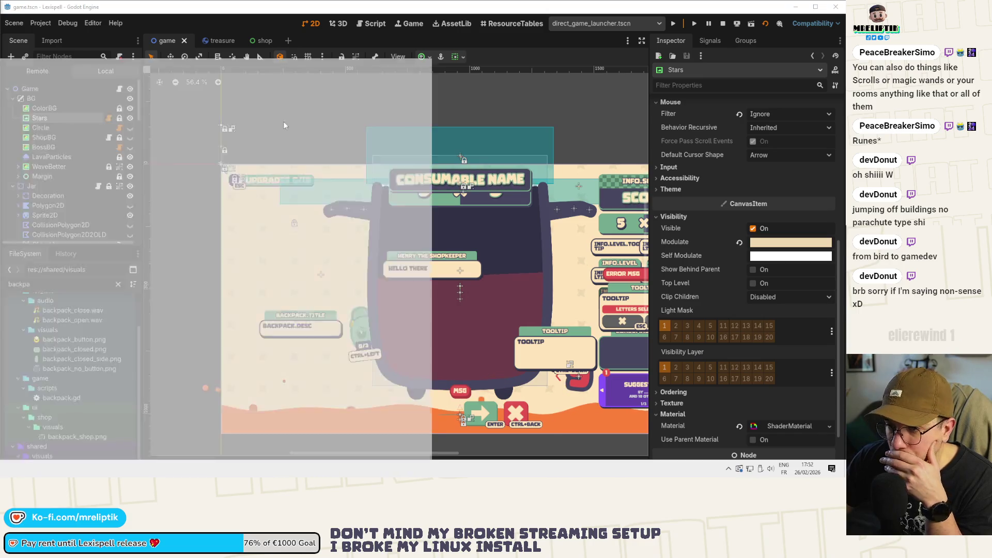
pyautogui.click(42, 328)
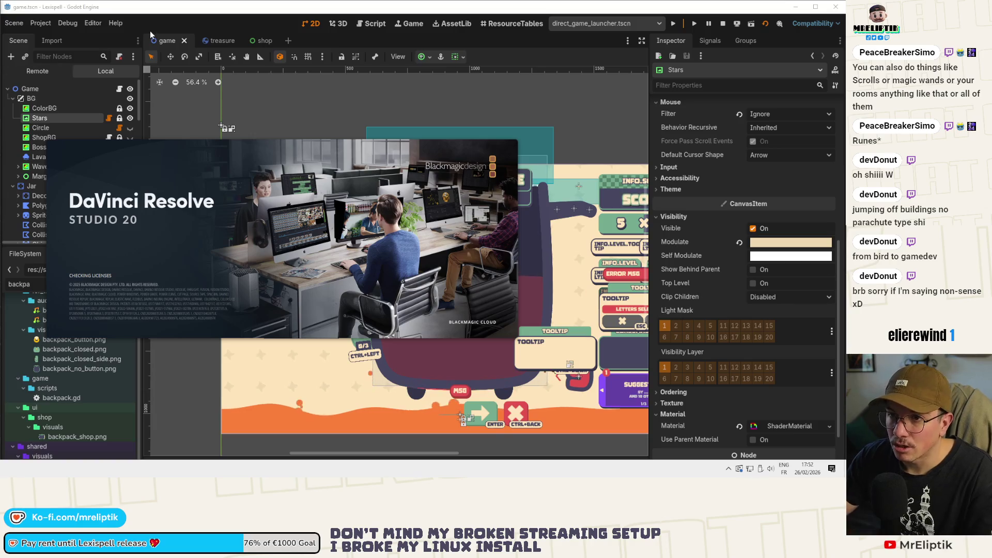
# - Deselect the Stars node, save the scene, and stop the running game
pyautogui.scroll(-3, 327, 197)
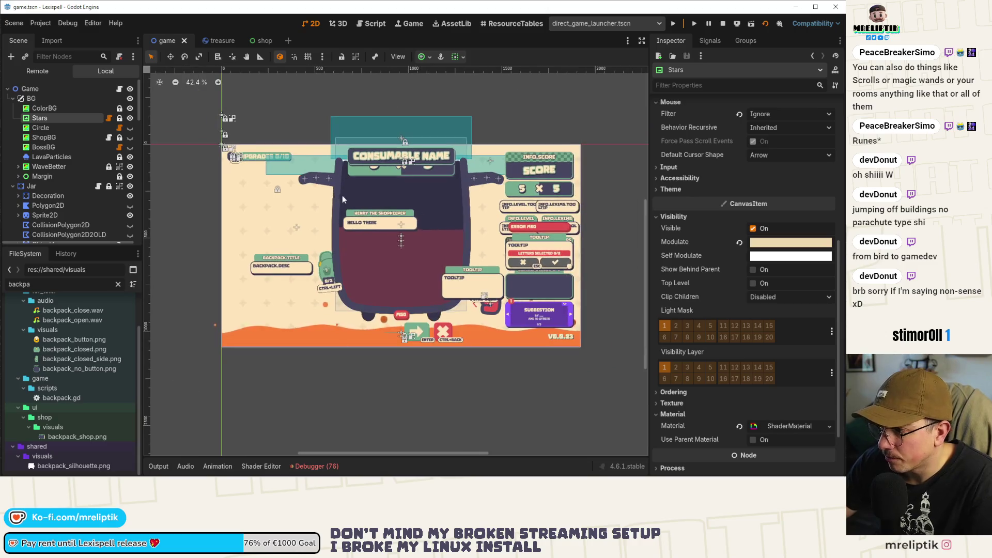
pyautogui.click(476, 142)
pyautogui.hotkey('ctrl', 's')
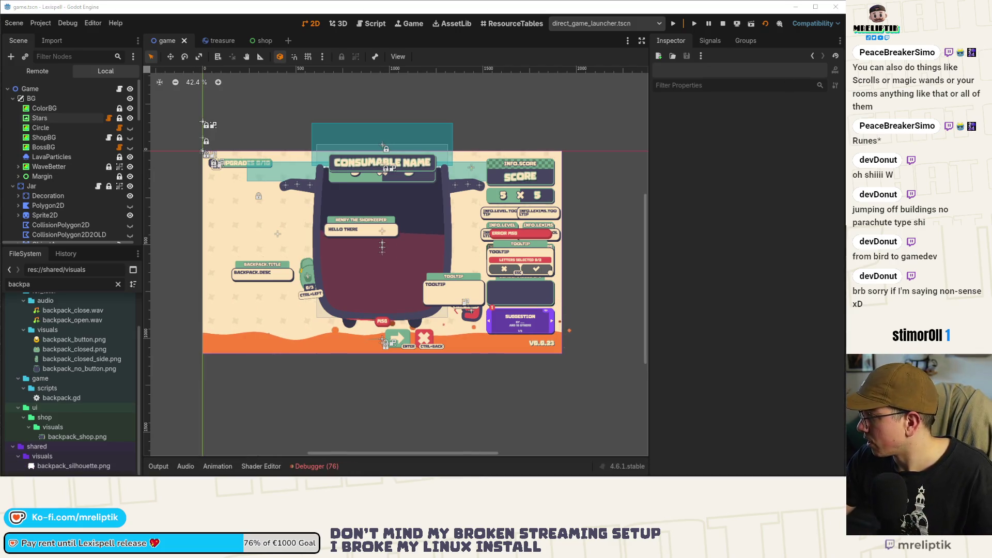
pyautogui.click(723, 23)
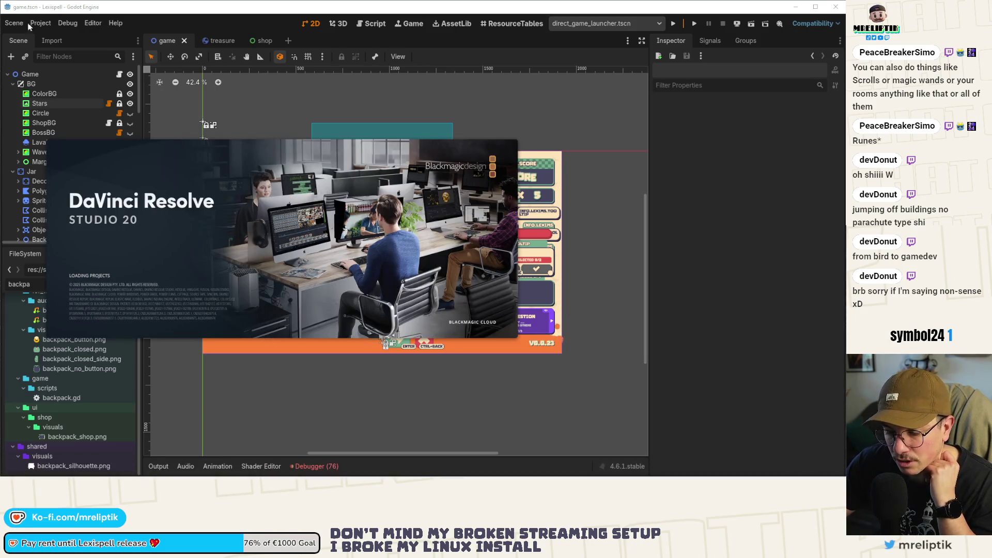
# - Check the system tray and notifications, then switch to the Shadertoy browser window
pyautogui.click(729, 468)
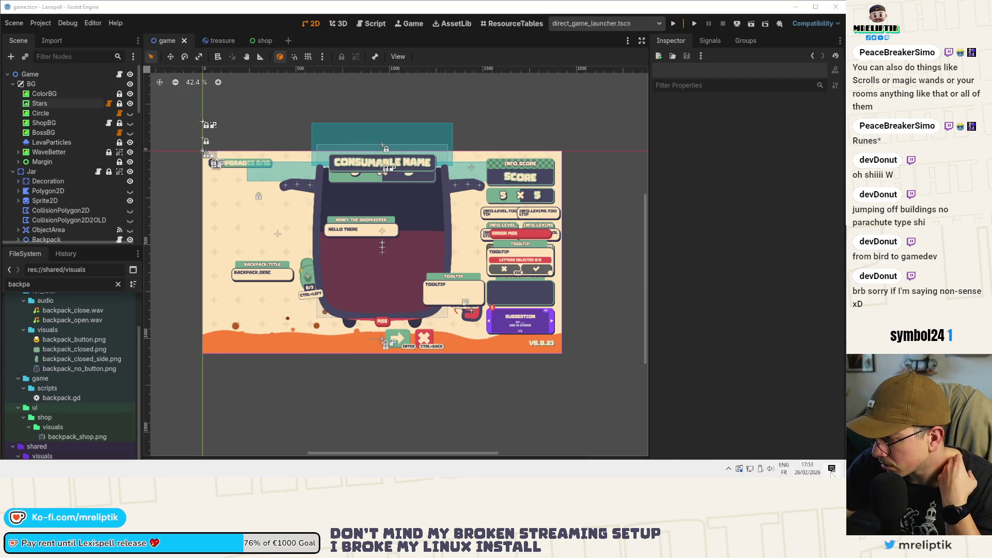
pyautogui.click(832, 469)
pyautogui.click(633, 224)
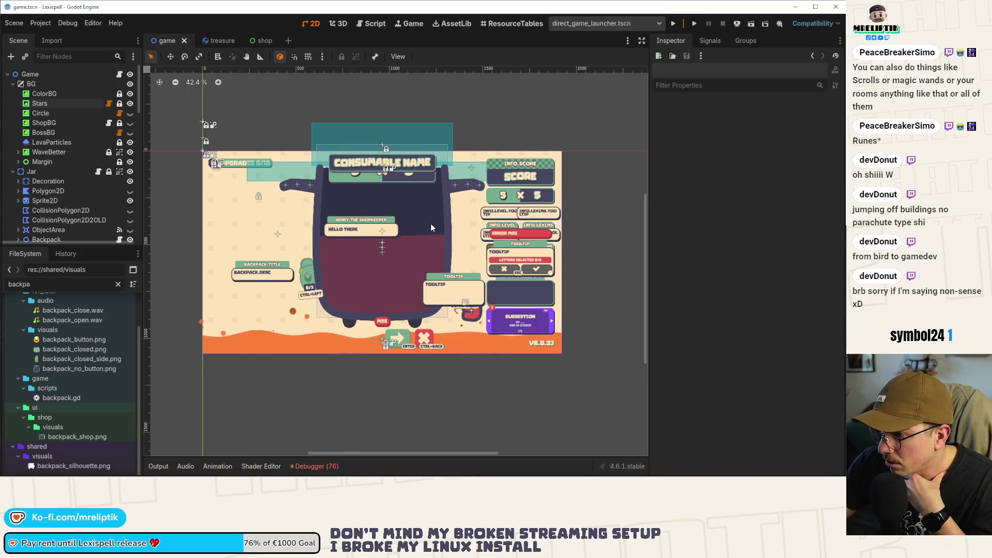
pyautogui.scroll(-2, 435, 228)
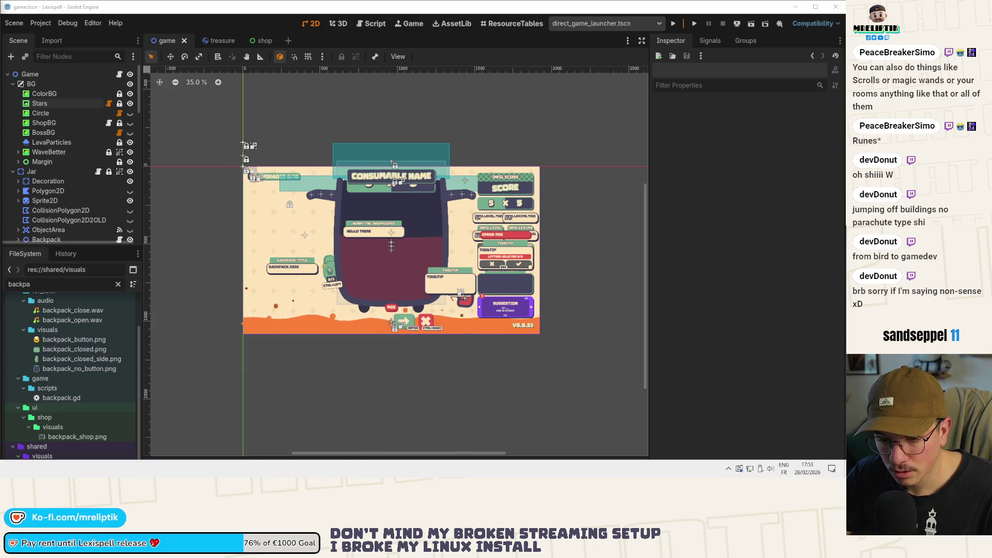
pyautogui.hotkey('alt', 'Tab')
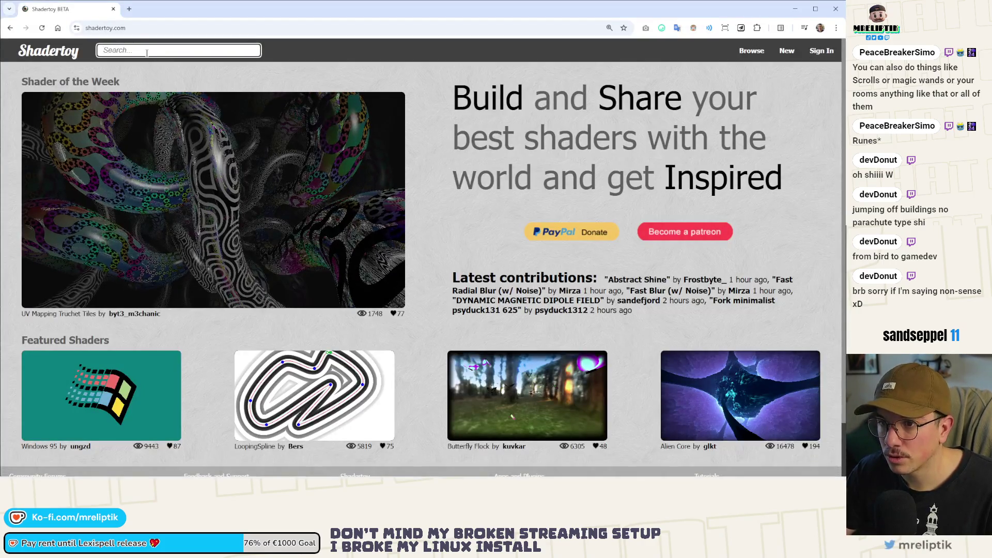
# - Focus the shader search and go to page 2 of the wave results
pyautogui.click(147, 52)
pyautogui.write('wave')
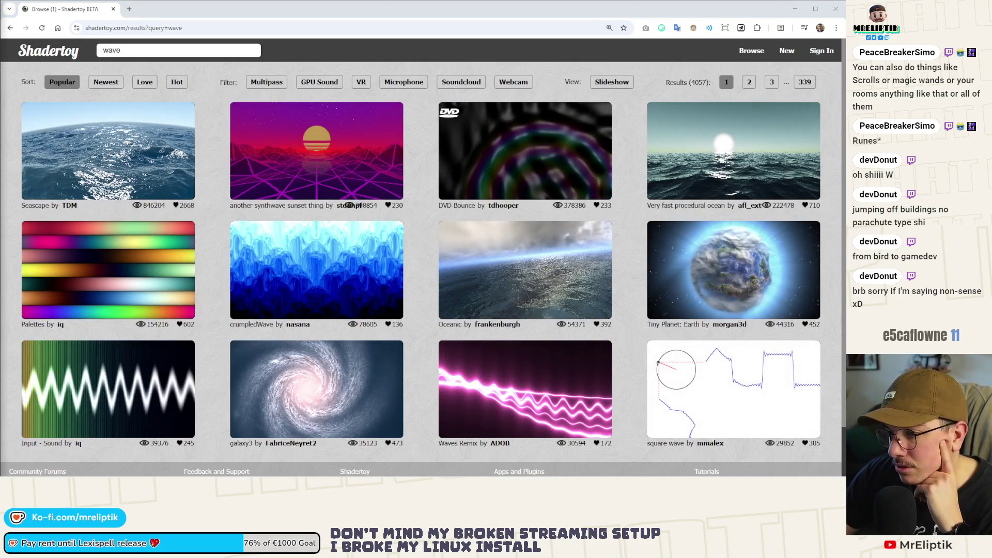
pyautogui.scroll(-2, 176, 316)
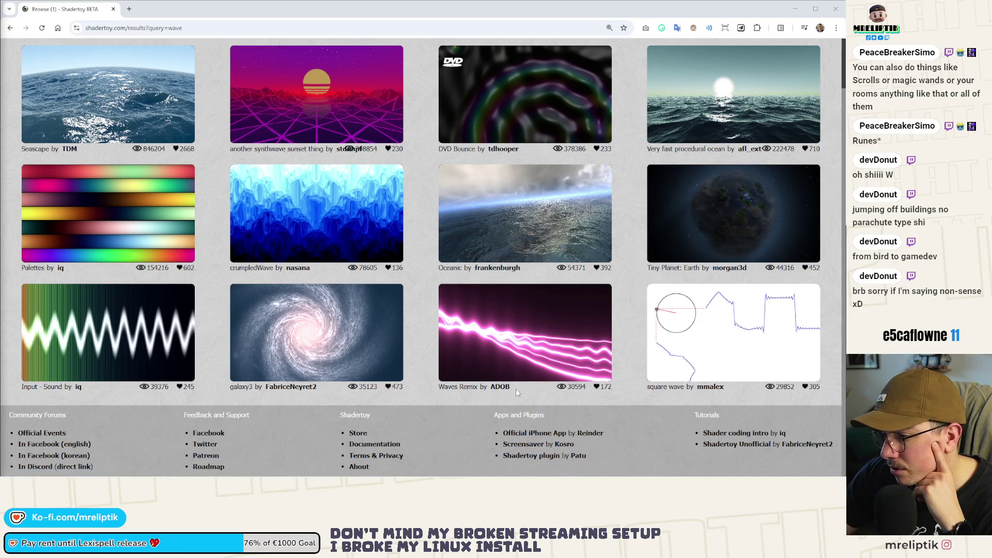
pyautogui.scroll(2, 115, 87)
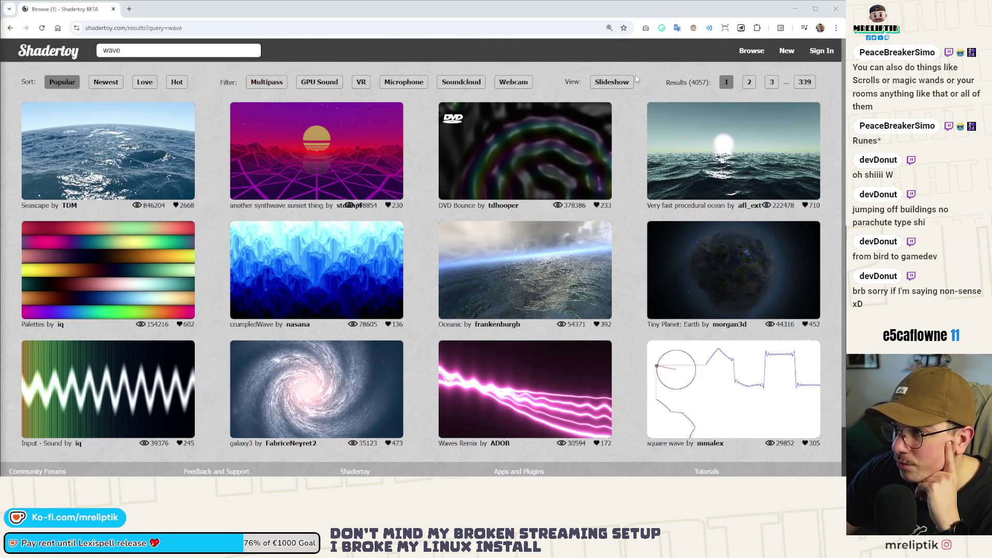
pyautogui.click(750, 83)
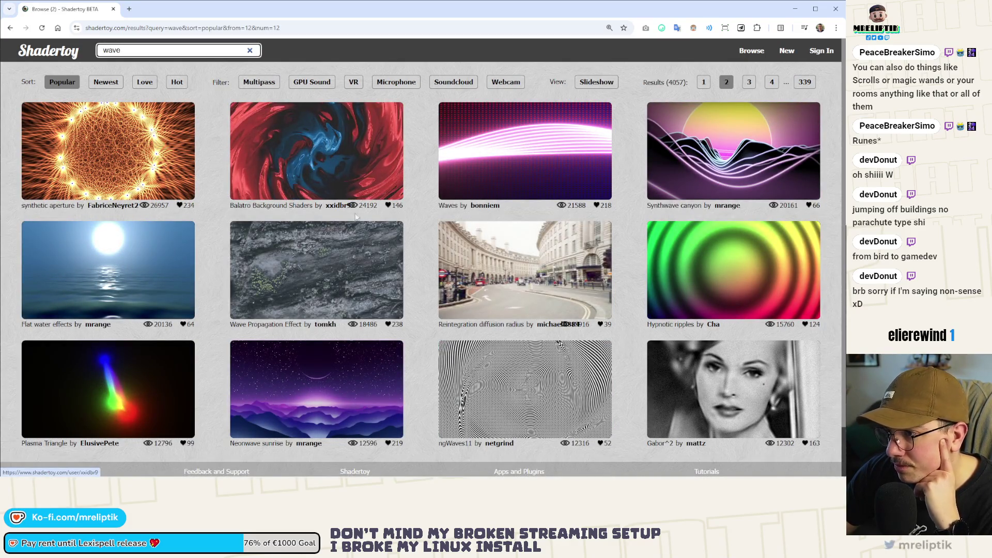
# - Continue to page 3, glance at the Crazy Waves options, then open page 4
pyautogui.scroll(-2, 714, 169)
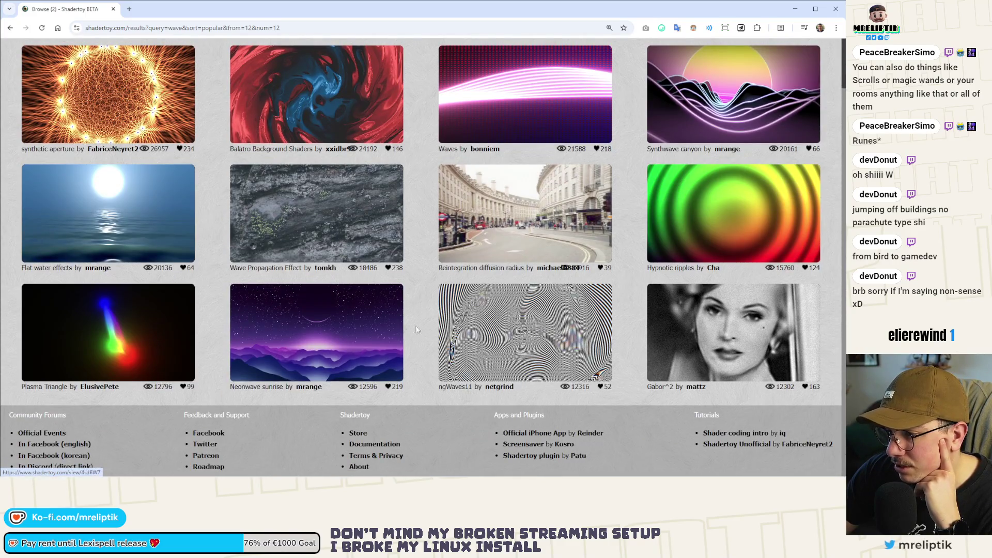
pyautogui.scroll(2, 426, 325)
pyautogui.click(726, 82)
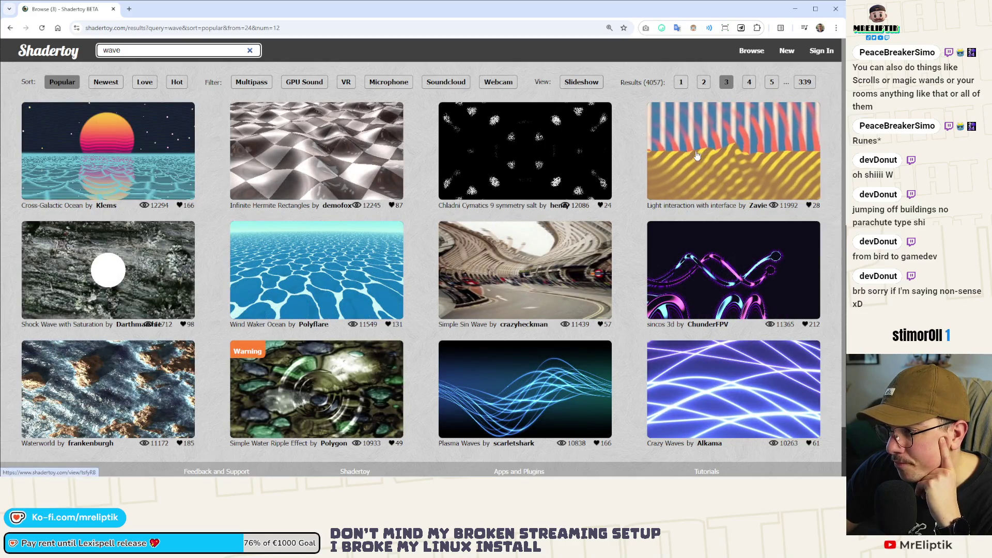
pyautogui.rightClick(711, 412)
pyautogui.click(401, 455)
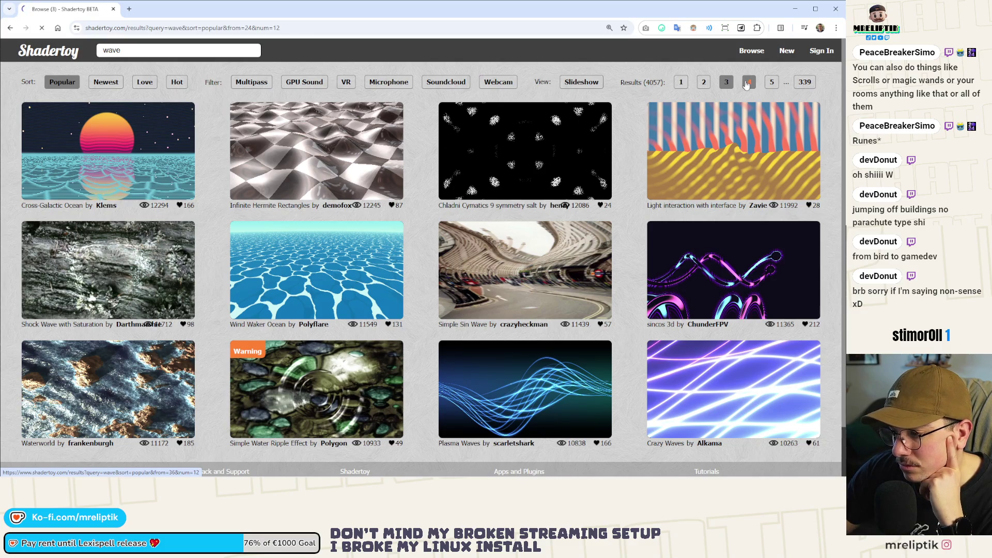
pyautogui.click(748, 82)
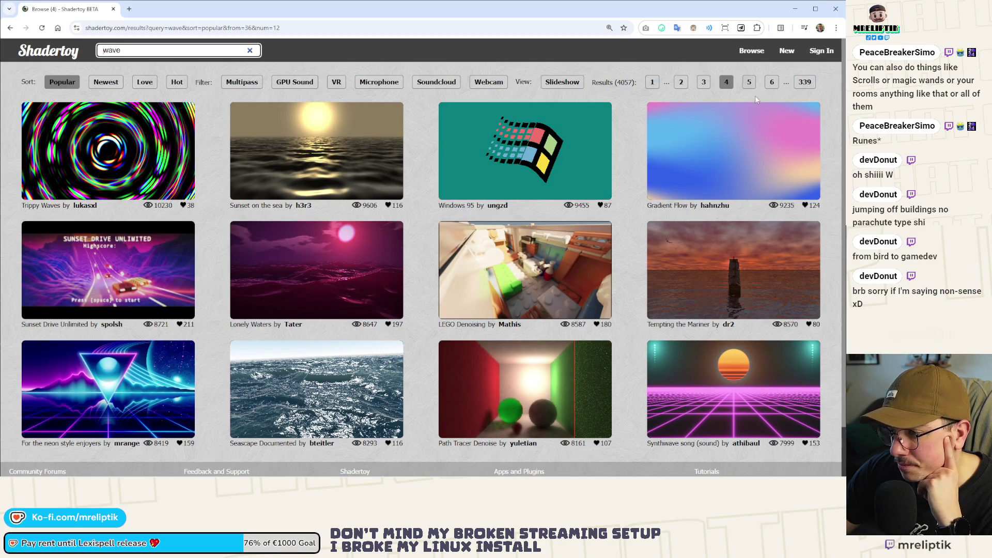
# - Step through pages 5 to 8 of the wave shader results
pyautogui.click(750, 83)
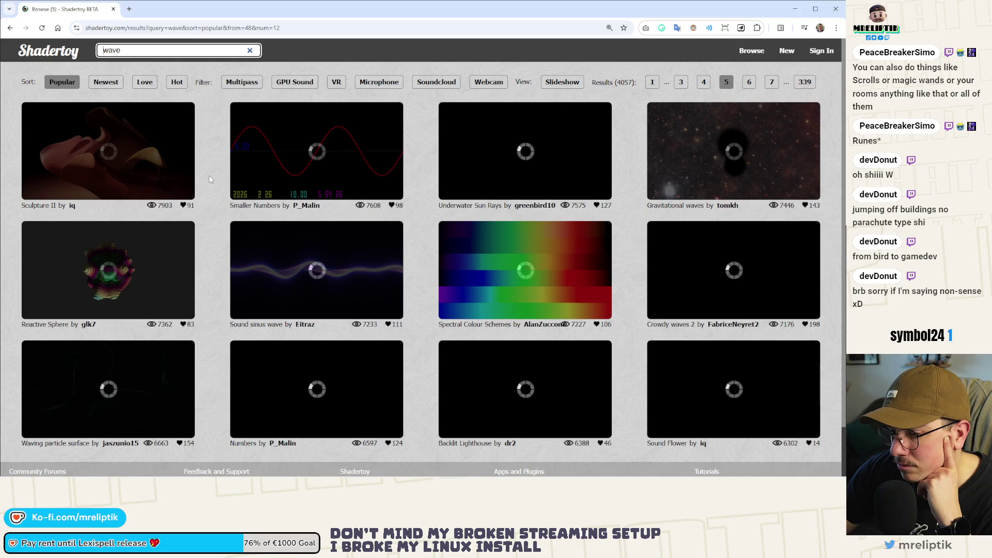
pyautogui.scroll(-1, 567, 269)
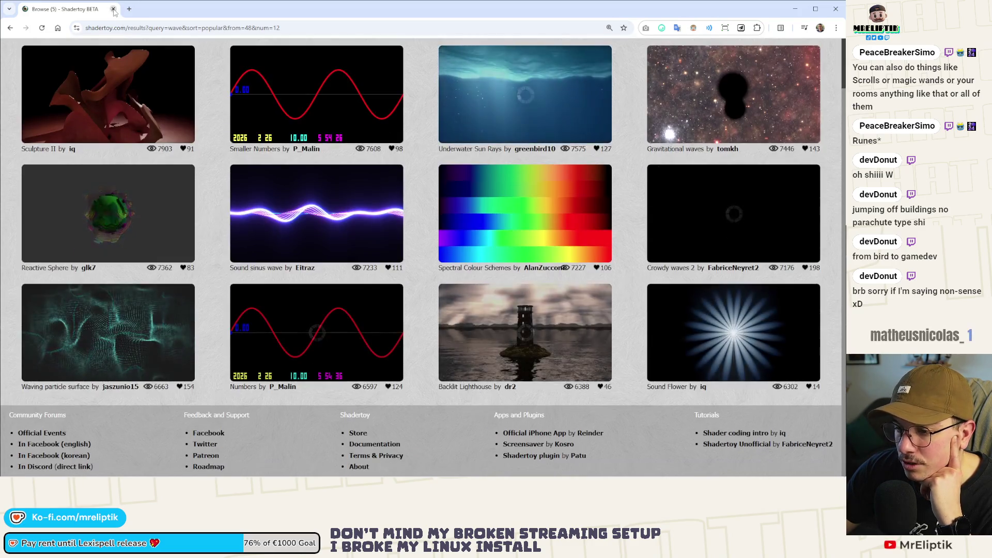
pyautogui.scroll(1, 567, 269)
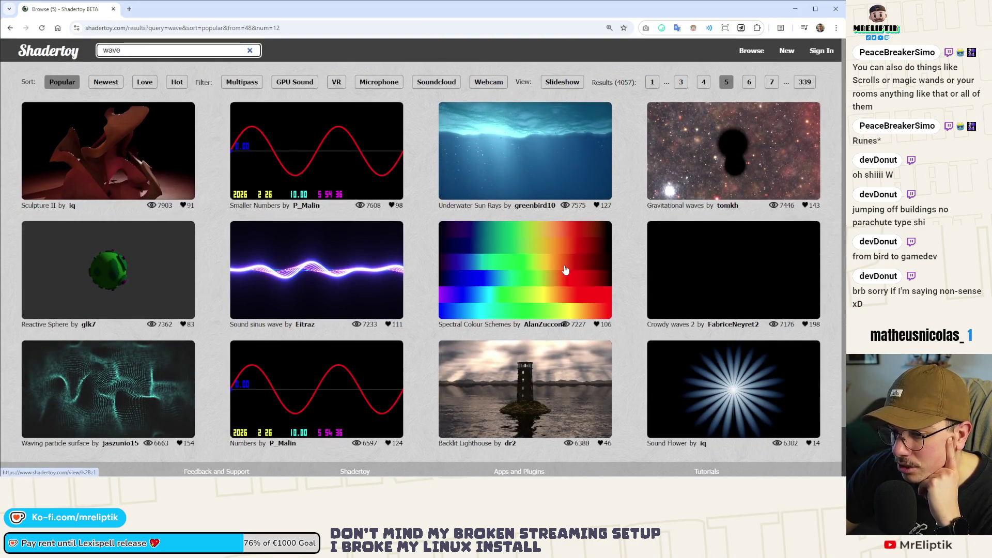
pyautogui.click(749, 86)
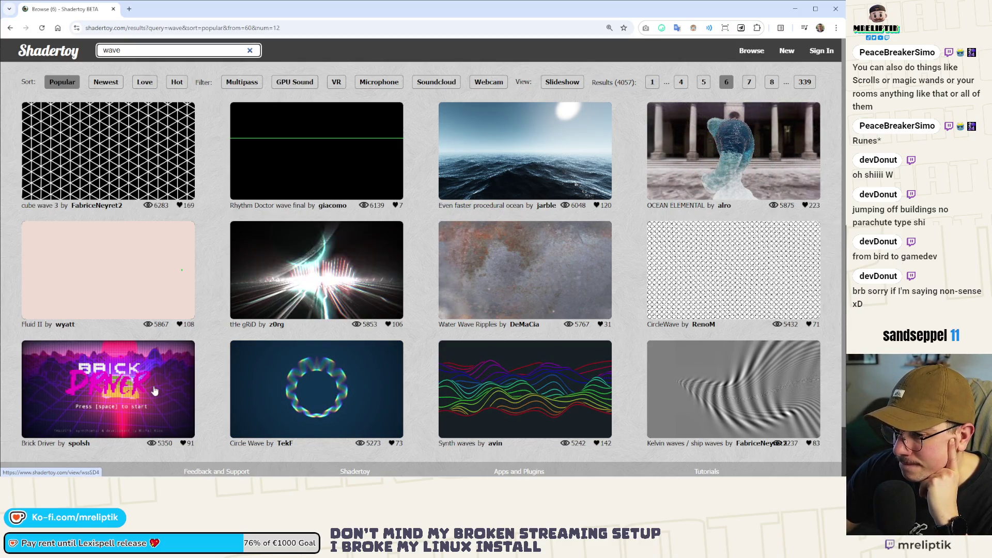
pyautogui.click(749, 84)
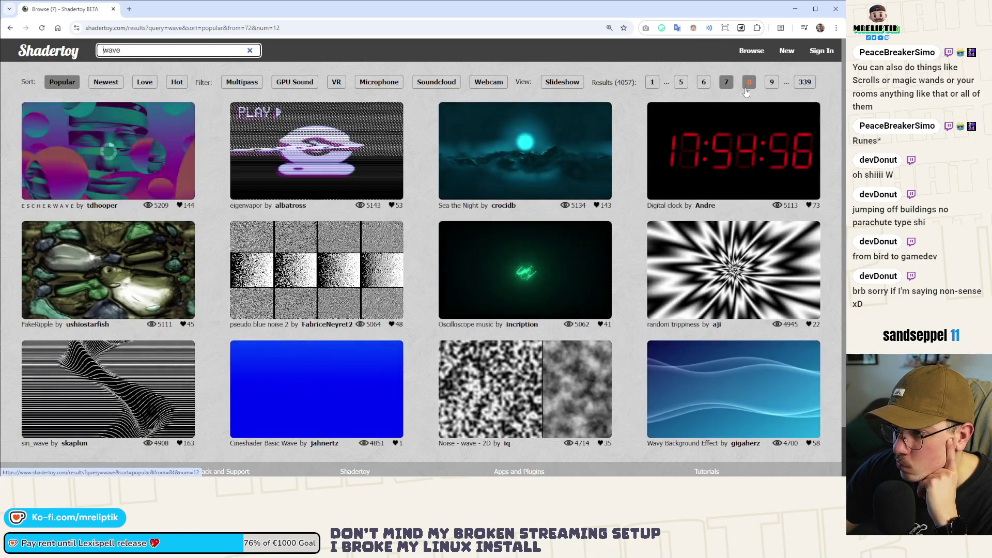
pyautogui.click(749, 84)
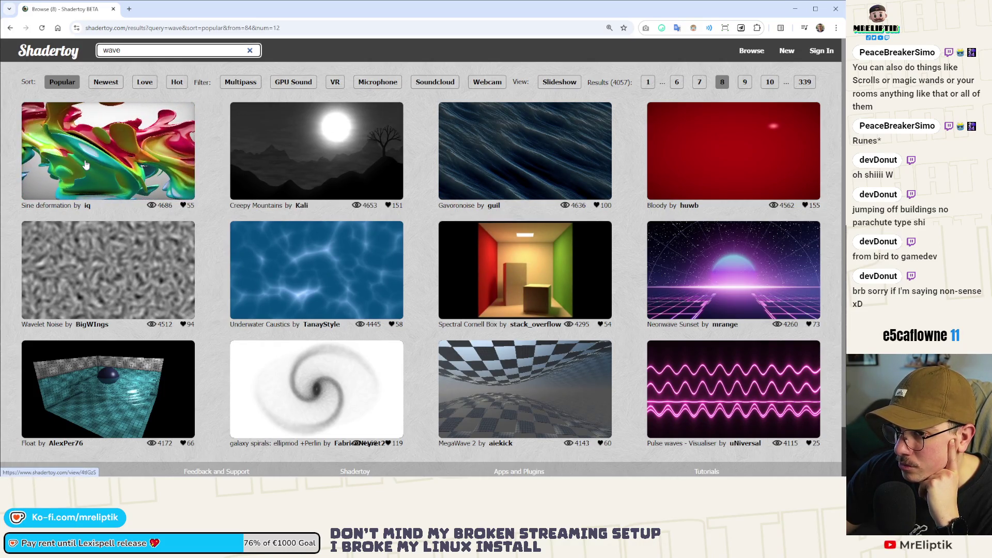
# - Move on to pages 9 and 10 of the results, then close the browser
pyautogui.click(744, 82)
pyautogui.click(144, 84)
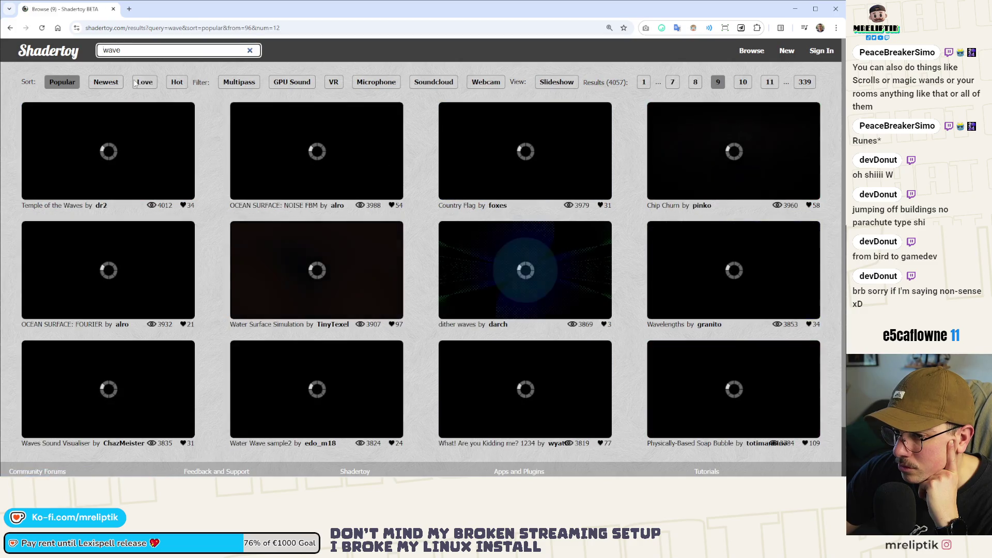
pyautogui.click(743, 83)
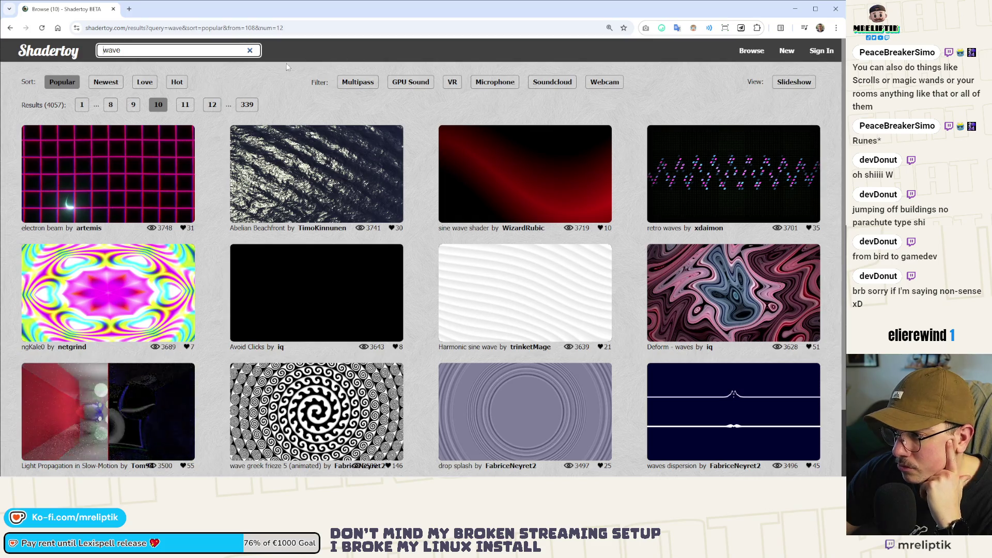
pyautogui.scroll(-2, 587, 281)
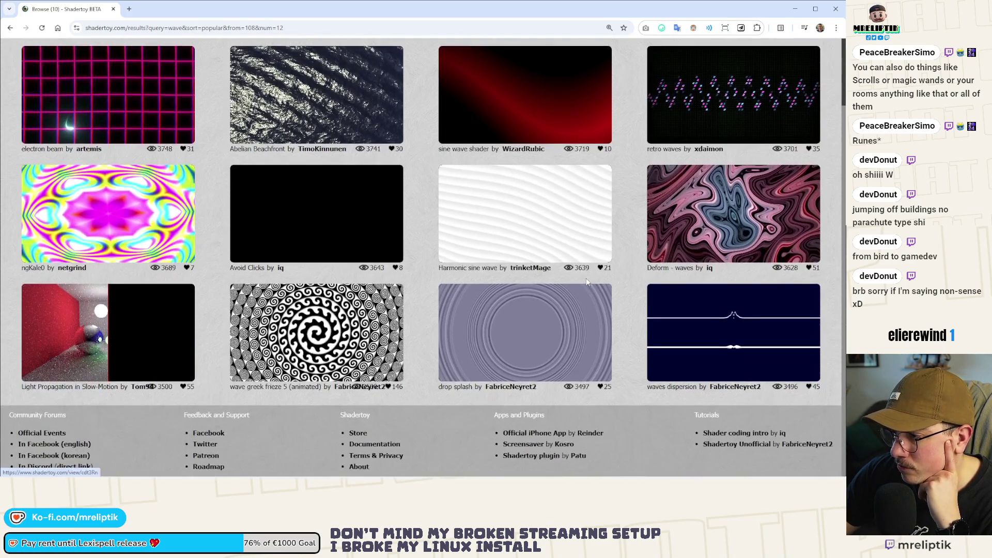
pyautogui.scroll(2, 526, 207)
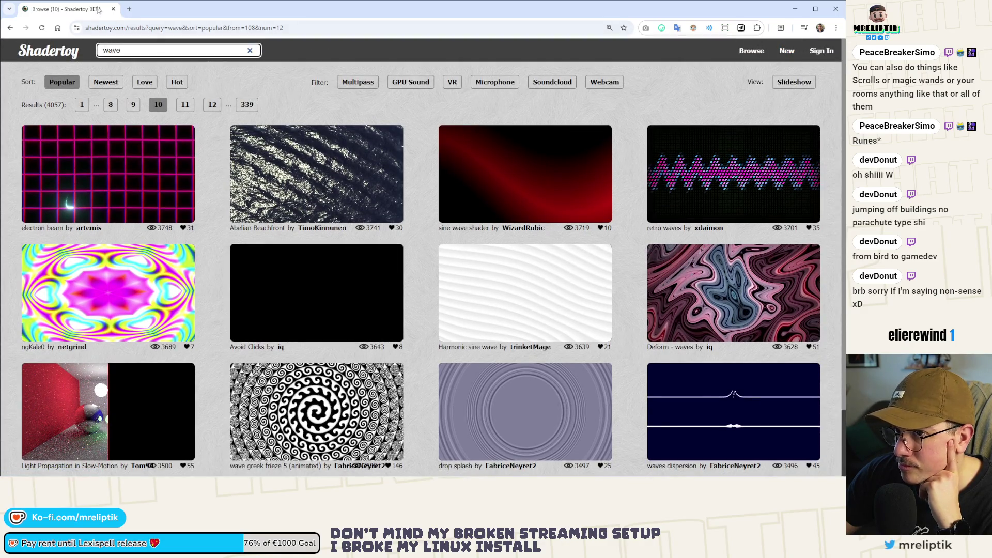
pyautogui.click(113, 9)
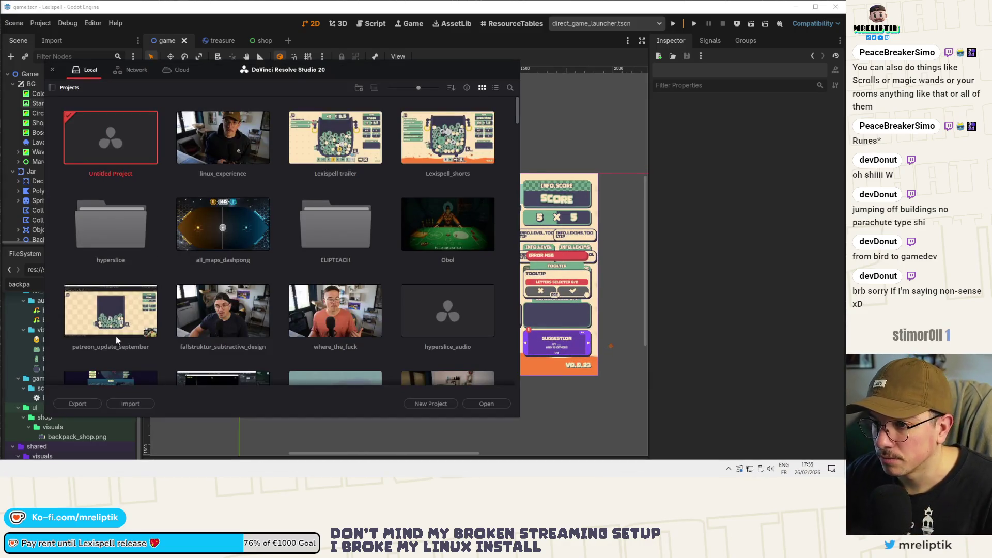
# - Open the Lexispell trailer project and place the playhead after the last demo clips
pyautogui.doubleClick(336, 137)
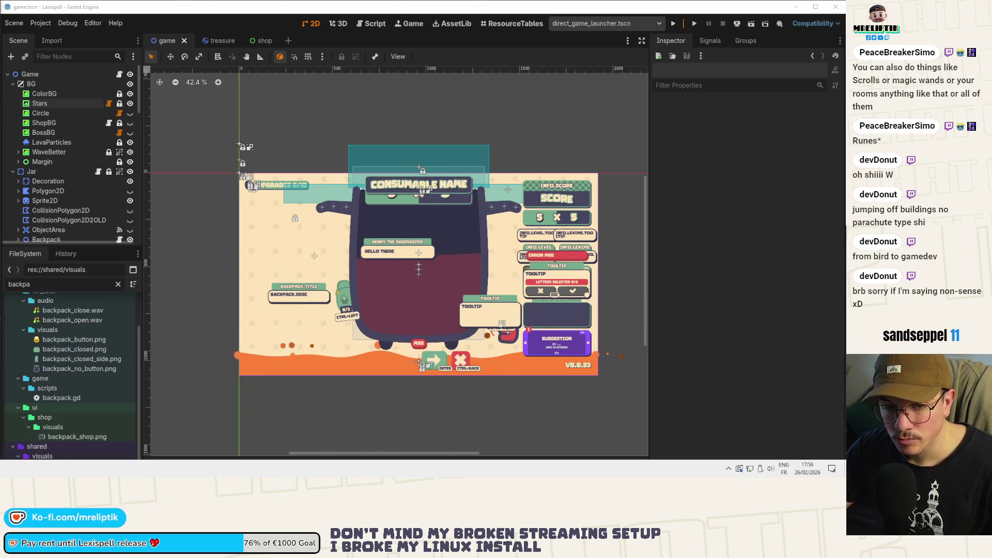
pyautogui.hotkey('alt', 'Tab')
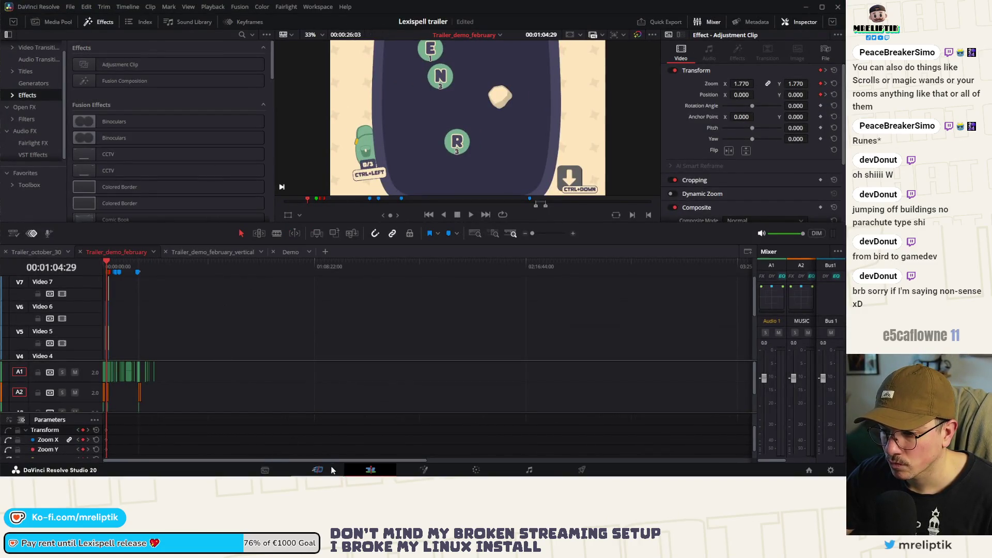
pyautogui.scroll(5, 148, 317)
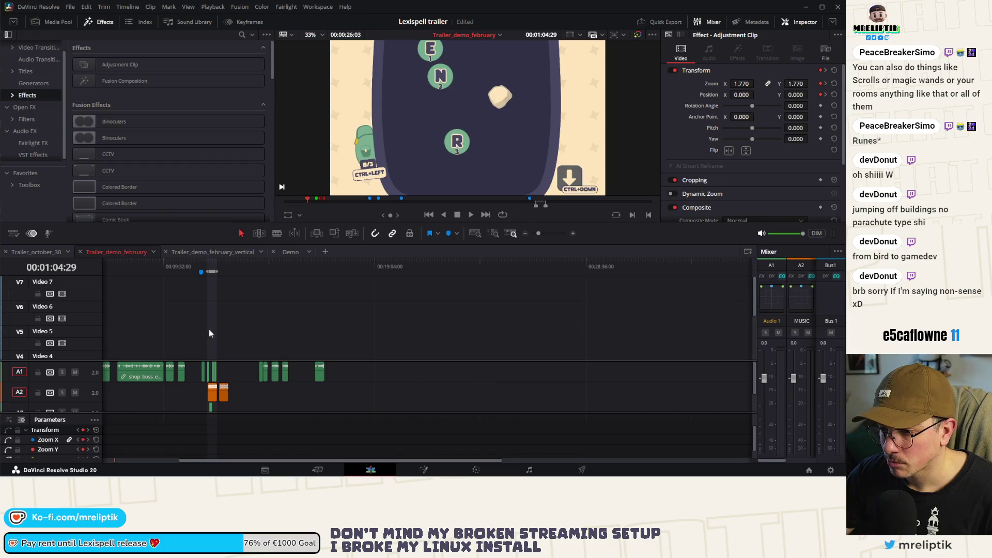
pyautogui.scroll(-4, 334, 354)
pyautogui.click(334, 267)
pyautogui.scroll(4, 345, 277)
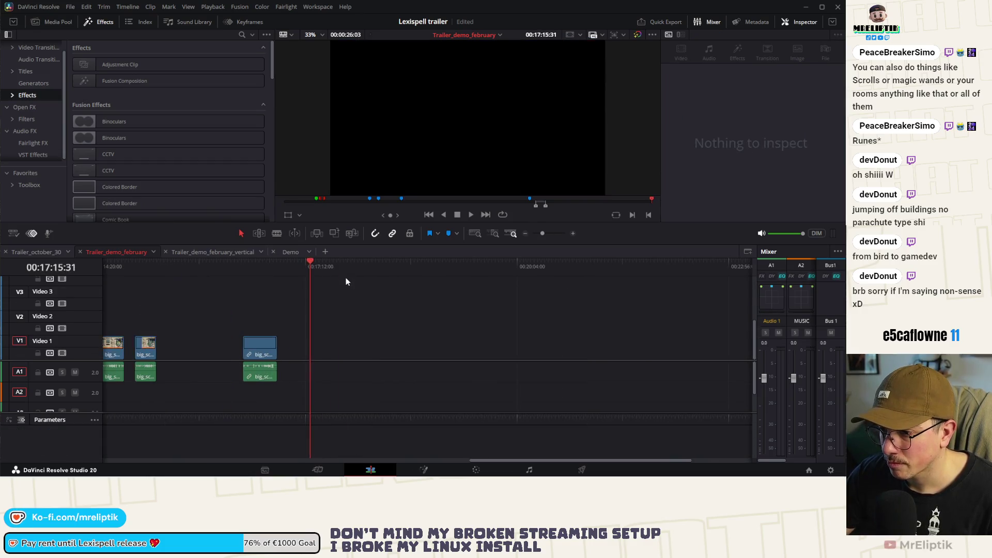
pyautogui.click(54, 27)
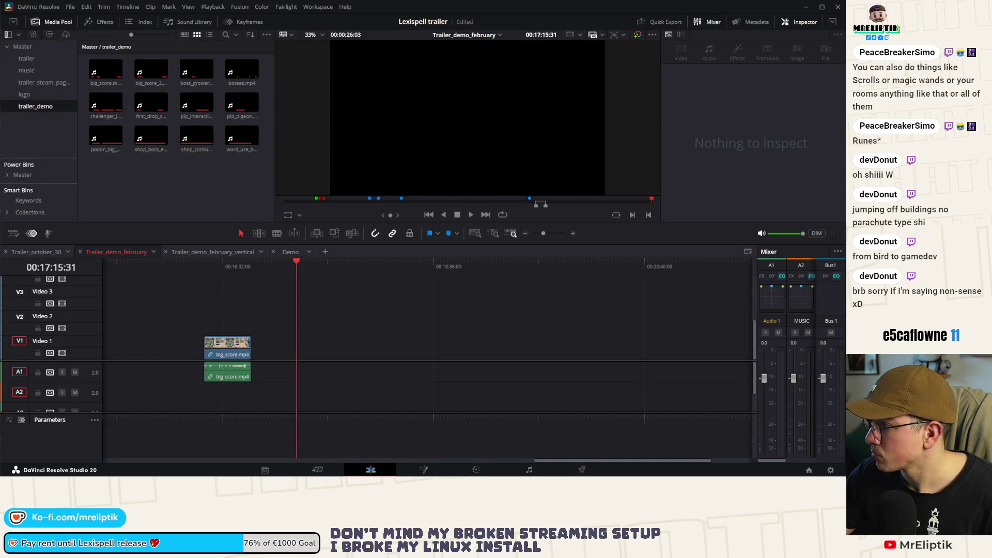
# - Add treasure.mp4 and shop.mp4 at the playhead and delete their extra A2 audio
pyautogui.moveTo(258, 368); pyautogui.dragTo(290, 354)
pyautogui.scroll(3, 310, 336)
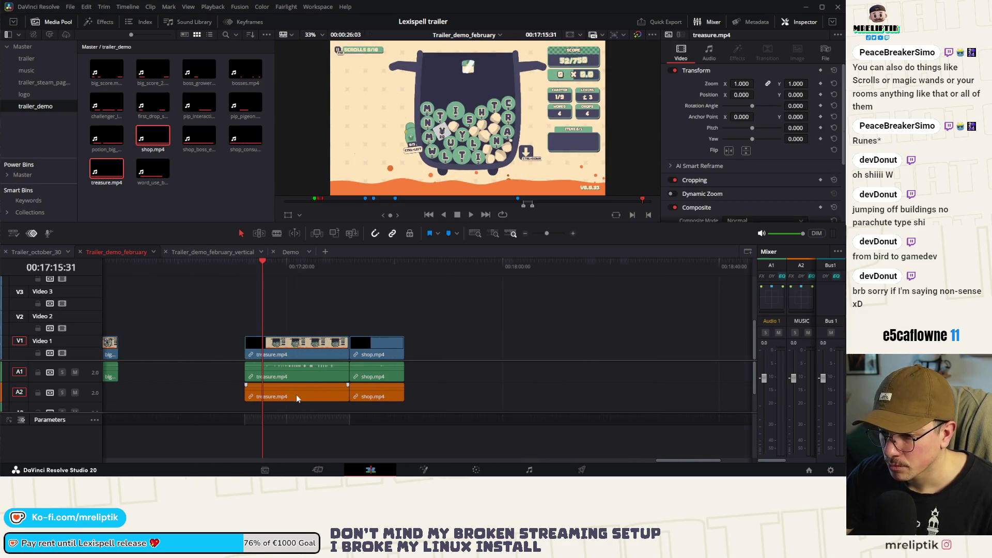
pyautogui.click(296, 395)
pyautogui.press('Delete')
pyautogui.click(377, 395)
pyautogui.press('Delete')
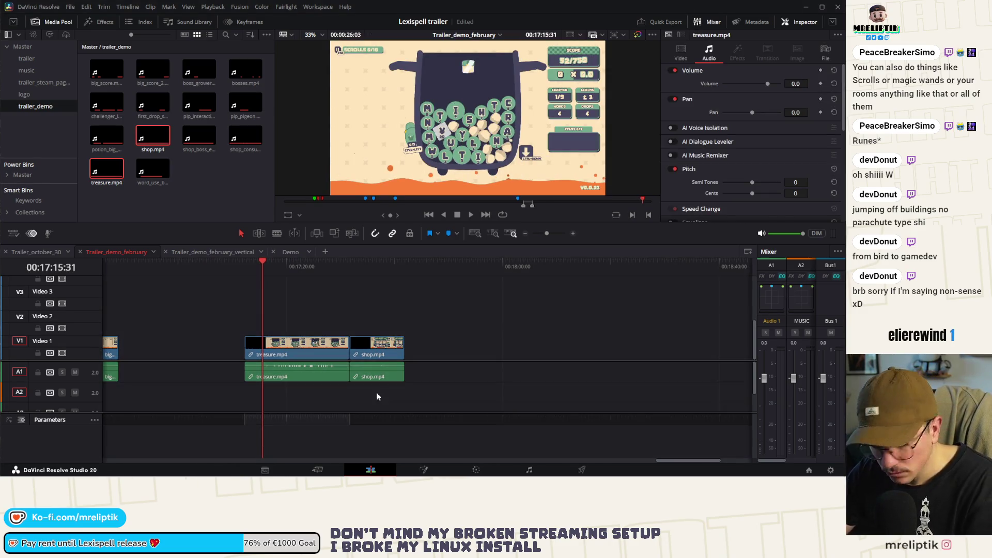
# - Play and scrub through the treasure clip on the timeline
pyautogui.scroll(2, 309, 314)
pyautogui.click(259, 268)
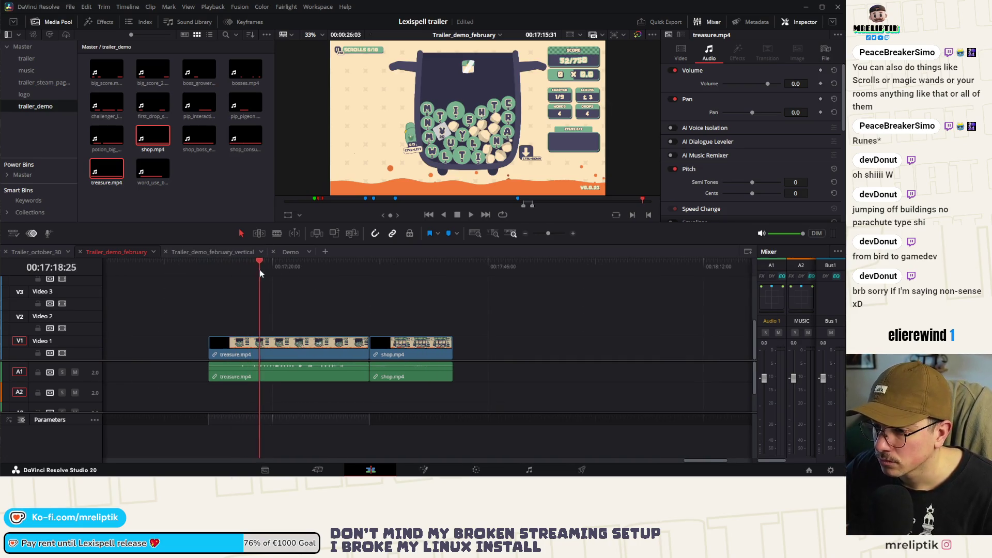
pyautogui.press('space')
pyautogui.moveTo(266, 267)
pyautogui.mouseDown()
pyautogui.moveTo(351, 278)
pyautogui.moveTo(312, 279)
pyautogui.moveTo(330, 283)
pyautogui.mouseUp()
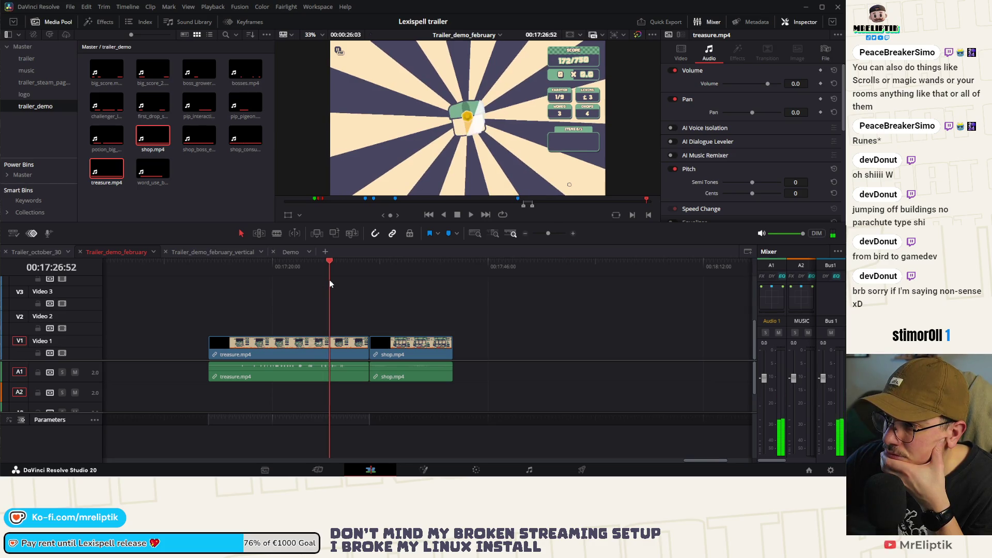
pyautogui.moveTo(333, 280)
pyautogui.mouseDown()
pyautogui.moveTo(312, 280)
pyautogui.moveTo(329, 282)
pyautogui.mouseUp()
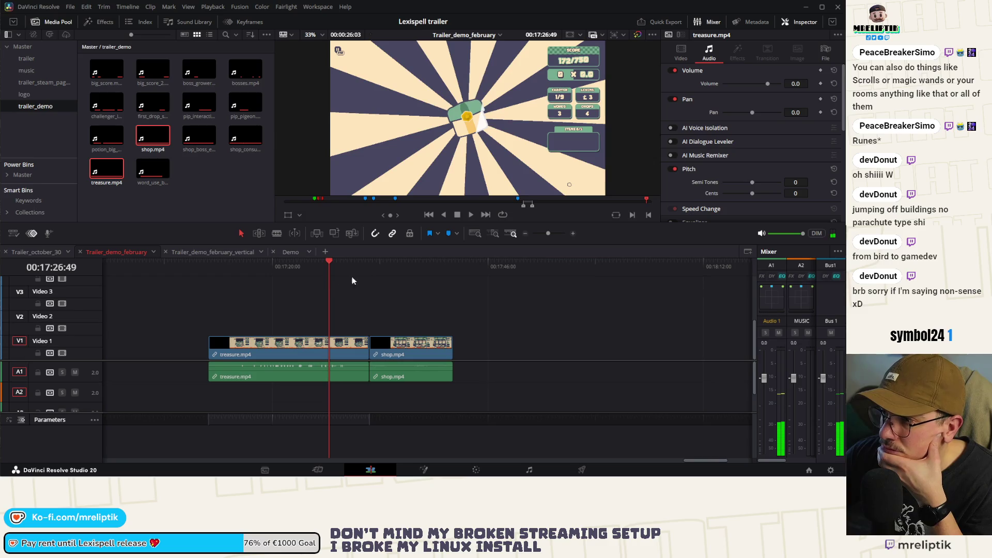
# - Briefly check the current frame on the Color page, then return to the Edit page
pyautogui.click(468, 469)
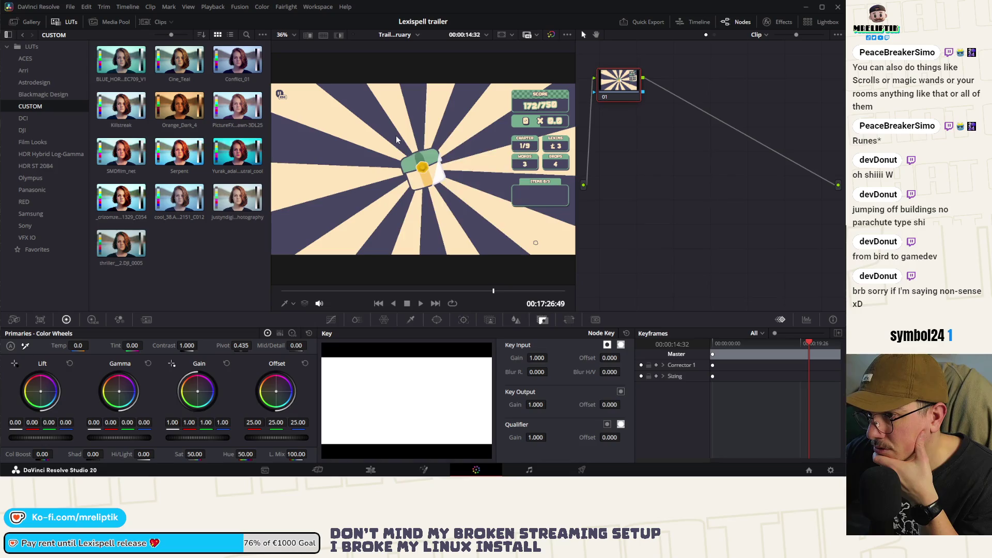
pyautogui.rightClick(397, 139)
pyautogui.press('Escape')
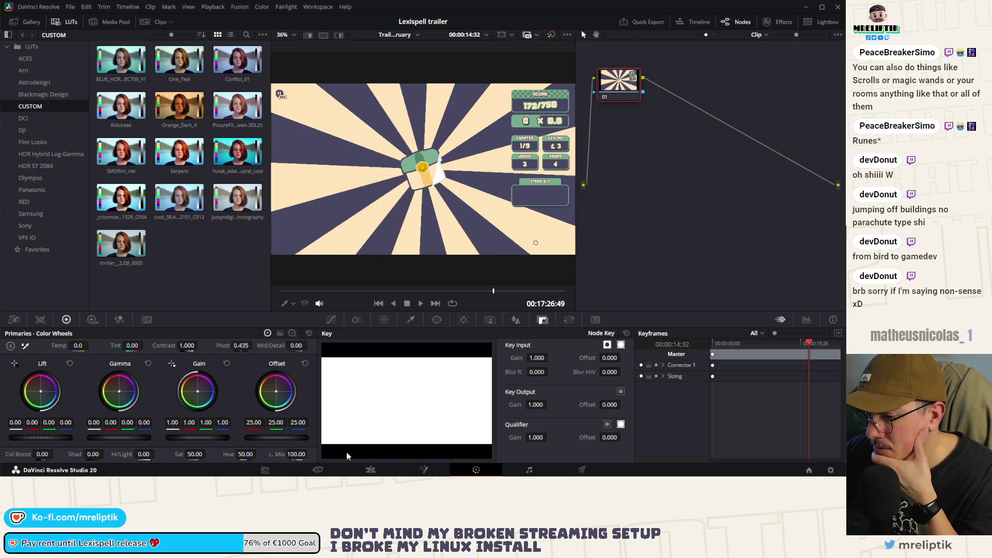
pyautogui.click(370, 469)
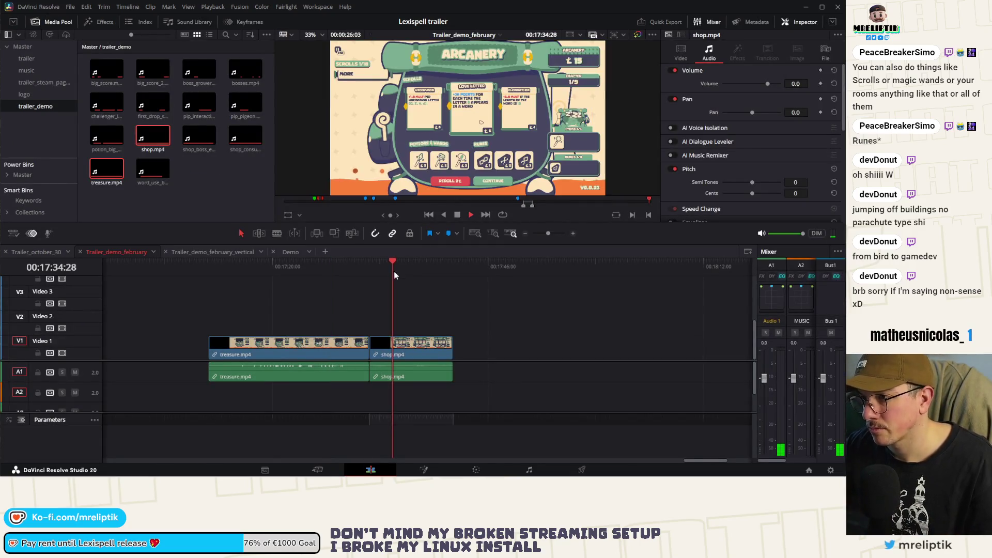
# - Play and scrub shop.mp4 to the Arcanery shop frame and open it on the Color page
pyautogui.press('space')
pyautogui.scroll(3, 402, 282)
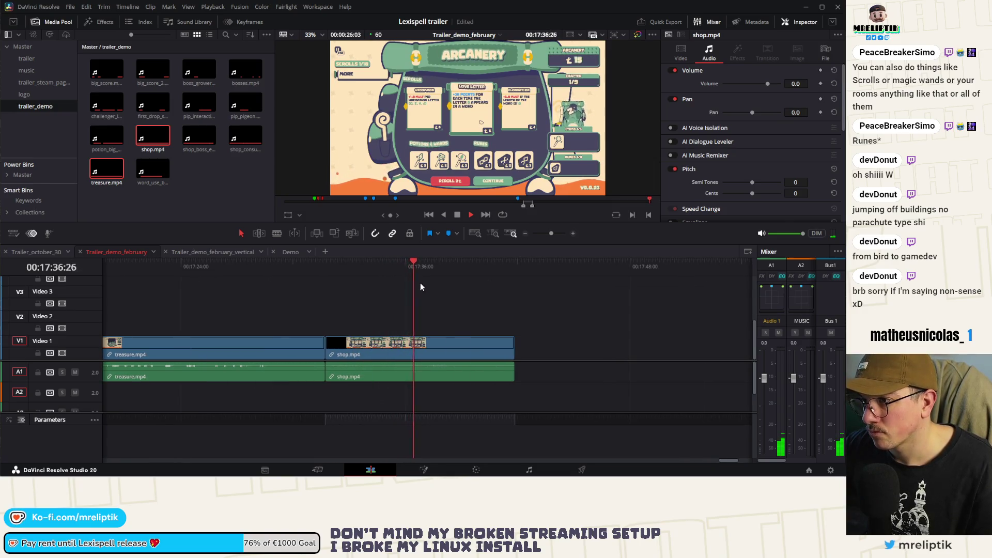
pyautogui.moveTo(392, 275); pyautogui.dragTo(371, 277)
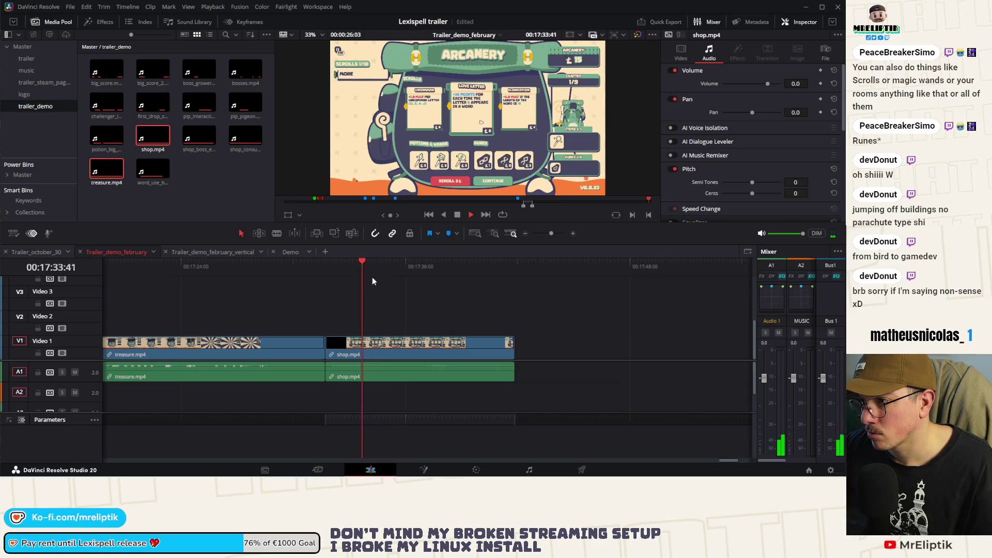
pyautogui.click(423, 268)
pyautogui.moveTo(421, 269)
pyautogui.mouseDown()
pyautogui.moveTo(411, 268)
pyautogui.moveTo(423, 271)
pyautogui.mouseUp()
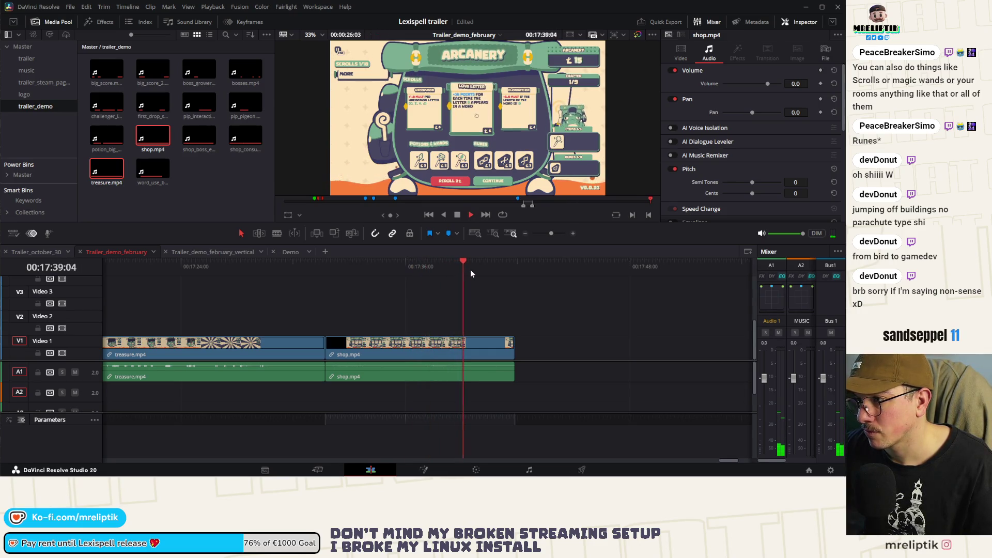
pyautogui.press('space')
pyautogui.click(474, 268)
pyautogui.moveTo(474, 269)
pyautogui.mouseDown()
pyautogui.moveTo(457, 269)
pyautogui.moveTo(466, 271)
pyautogui.mouseUp()
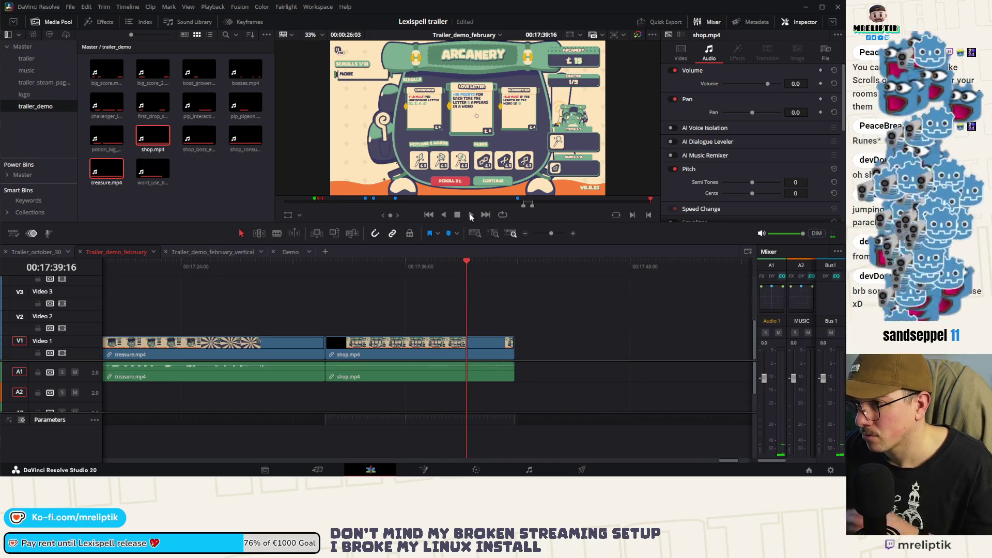
pyautogui.click(476, 470)
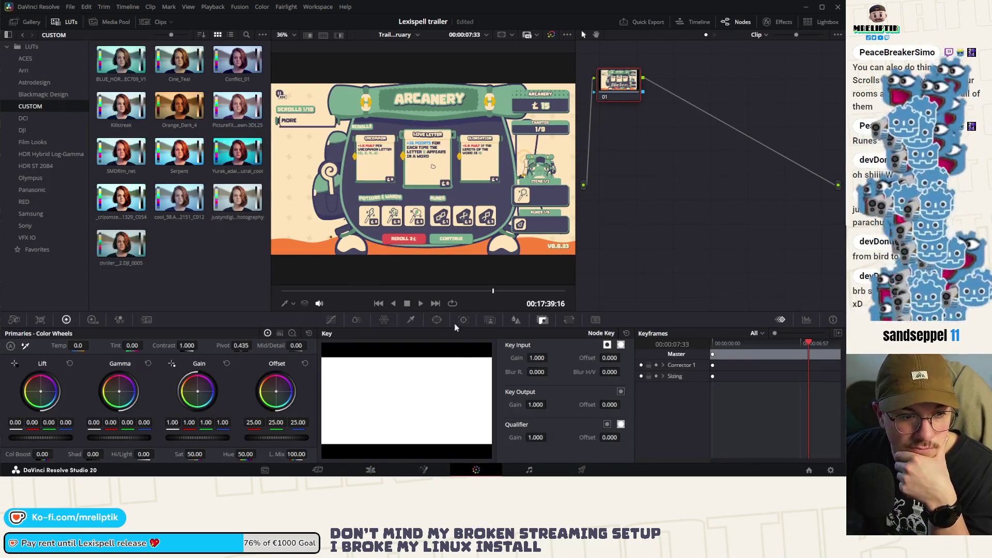
# - Grab a still of the shop frame and return to the Edit page
pyautogui.rightClick(429, 141)
pyautogui.click(451, 145)
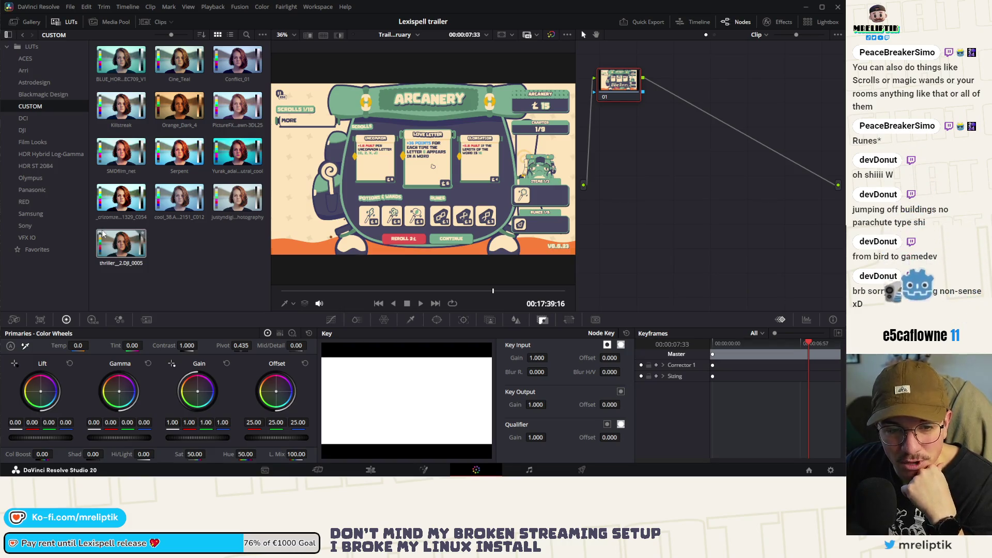
pyautogui.click(371, 470)
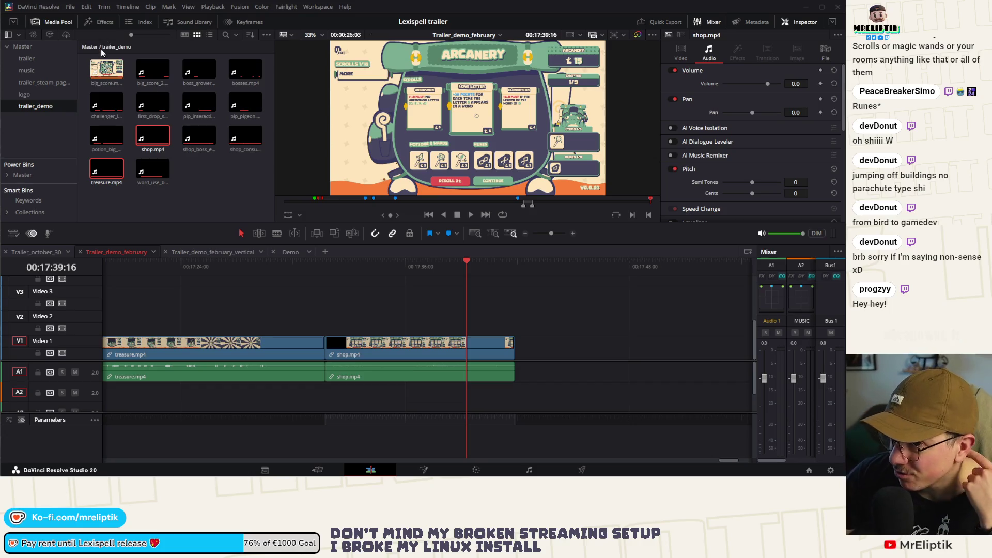
# - Browse the Media Pool, Effects, Index and Sound Library panels on the Edit page
pyautogui.click(105, 22)
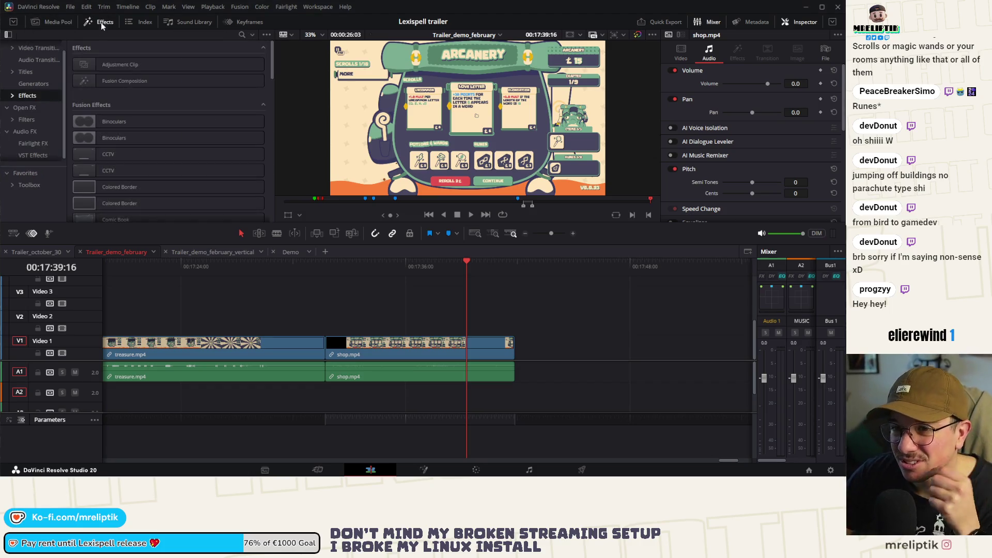
pyautogui.click(42, 26)
pyautogui.click(127, 25)
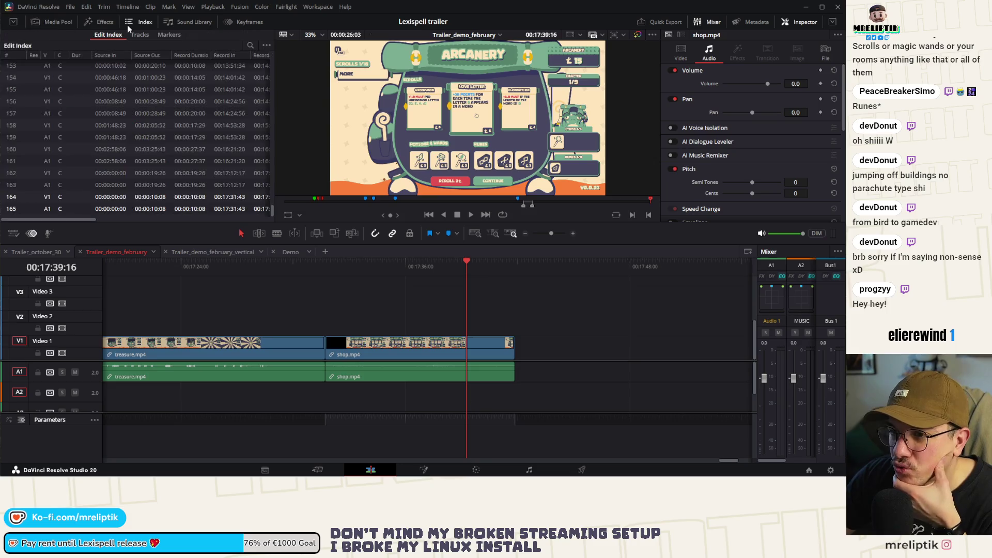
pyautogui.click(51, 24)
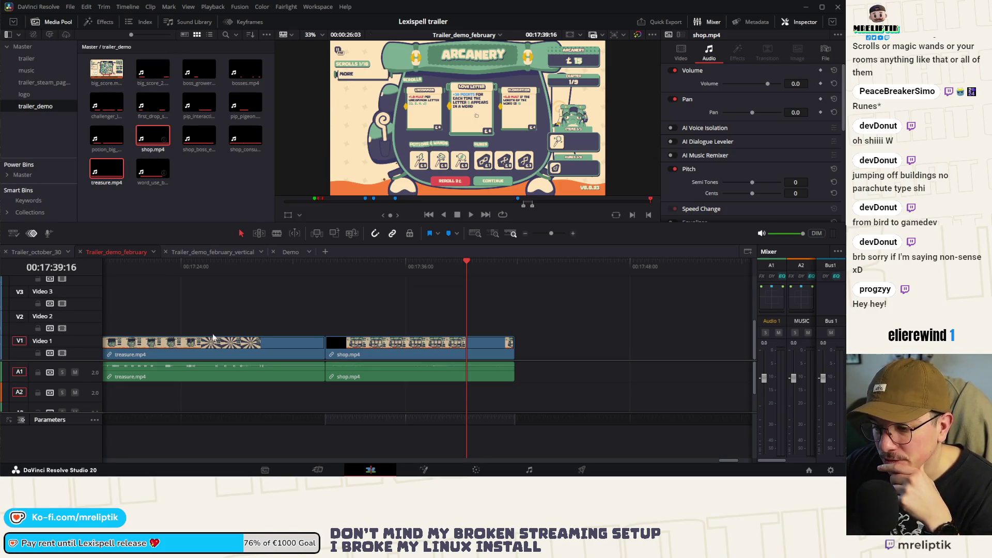
pyautogui.click(131, 23)
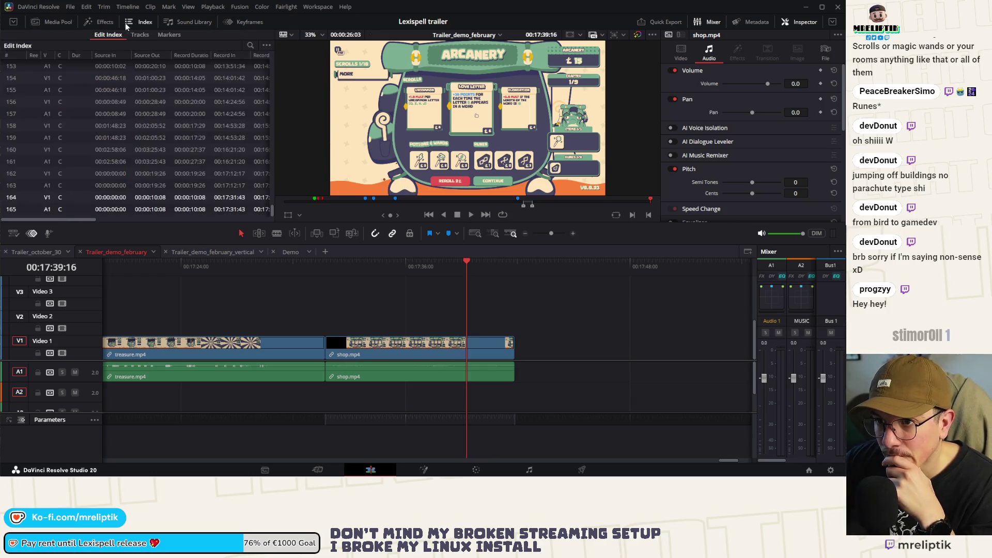
pyautogui.click(106, 23)
pyautogui.click(177, 24)
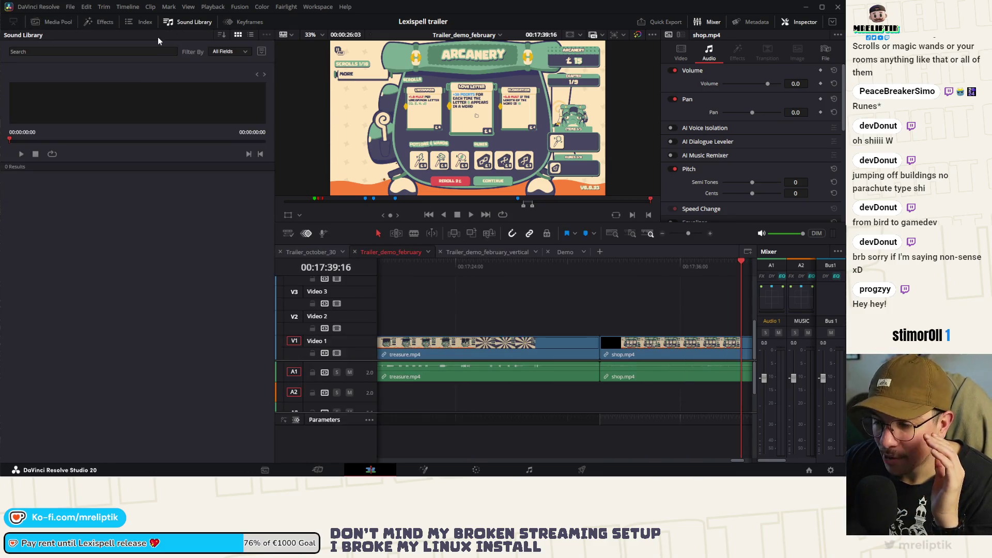
pyautogui.click(92, 21)
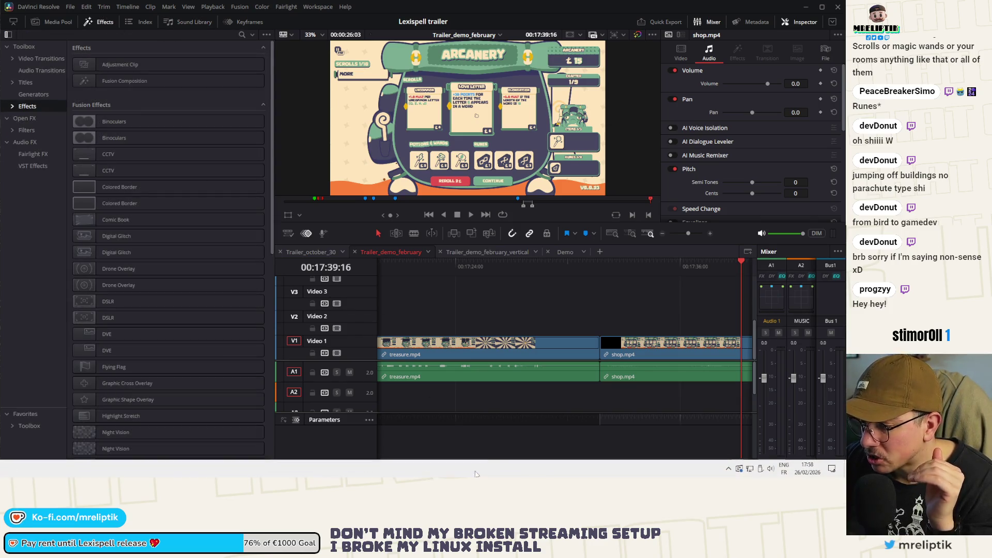
# - Select the shop clip, go to the Color page, and show the Gallery of saved stills
pyautogui.hotkey('shift', 'v')
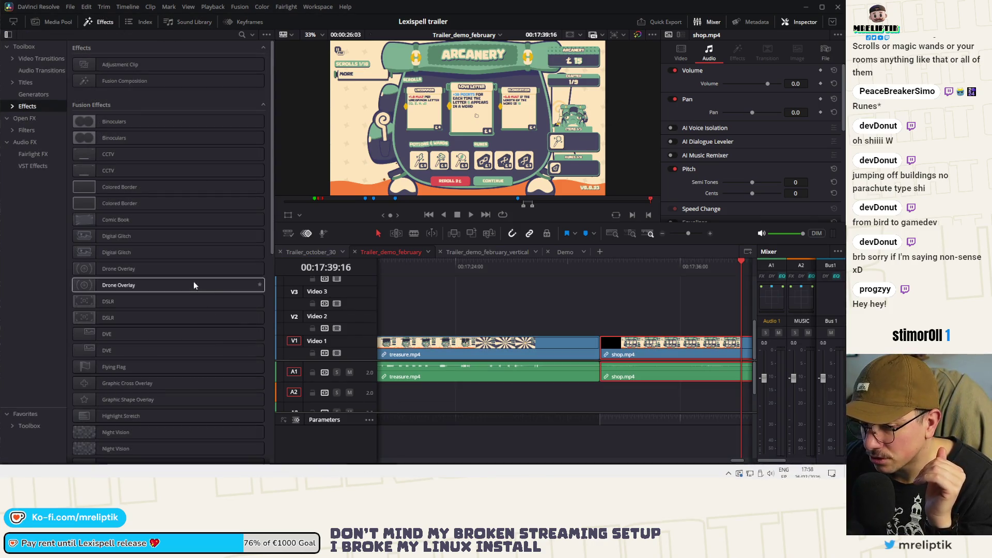
pyautogui.click(465, 473)
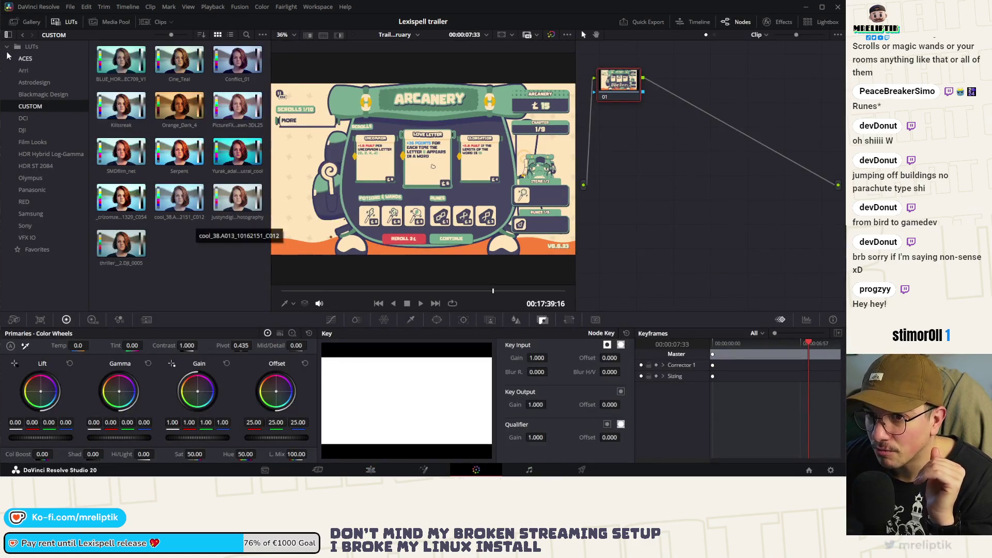
pyautogui.click(105, 23)
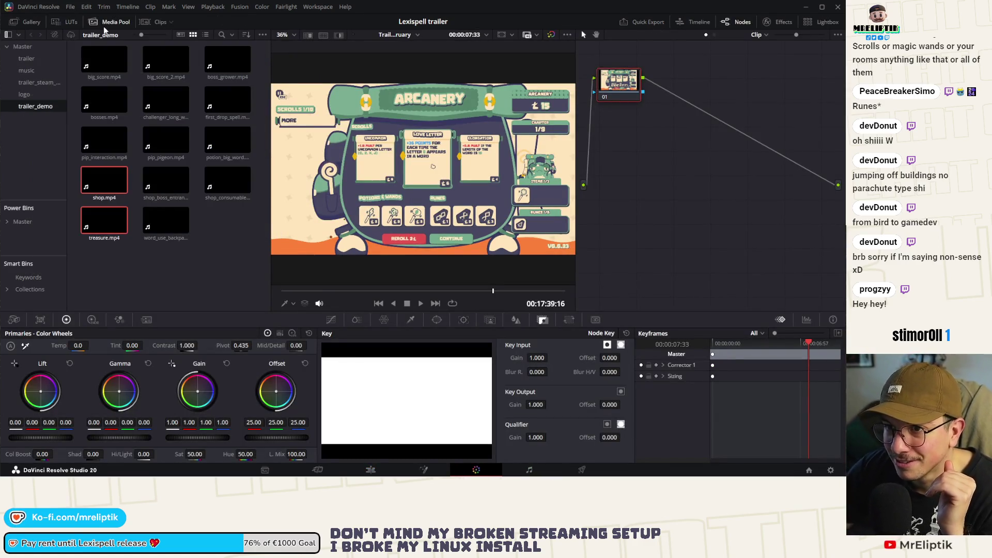
pyautogui.click(14, 25)
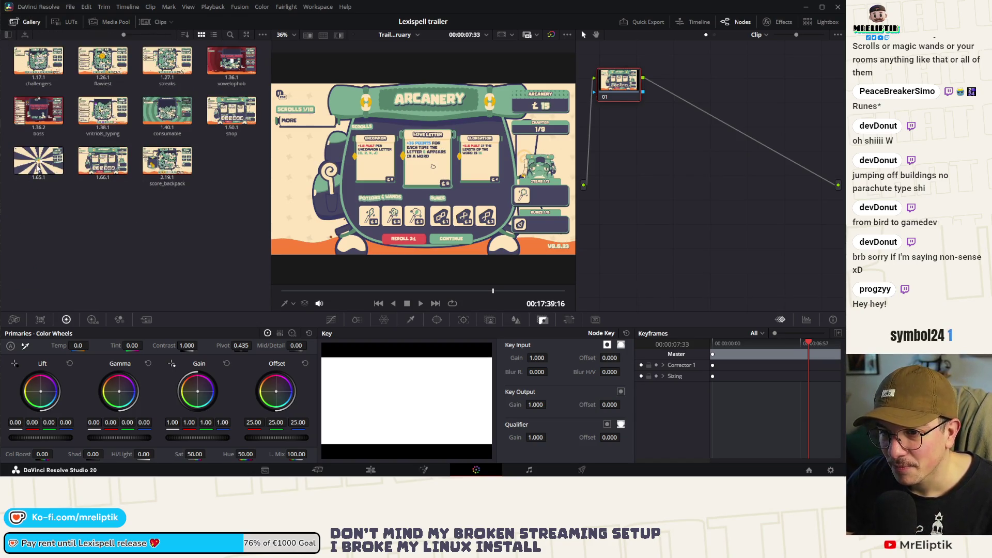
# - Label still 1.65.1 'treasure' and 1.66.1 'shop', then begin exporting the shop still as shop.jpg
pyautogui.rightClick(37, 166)
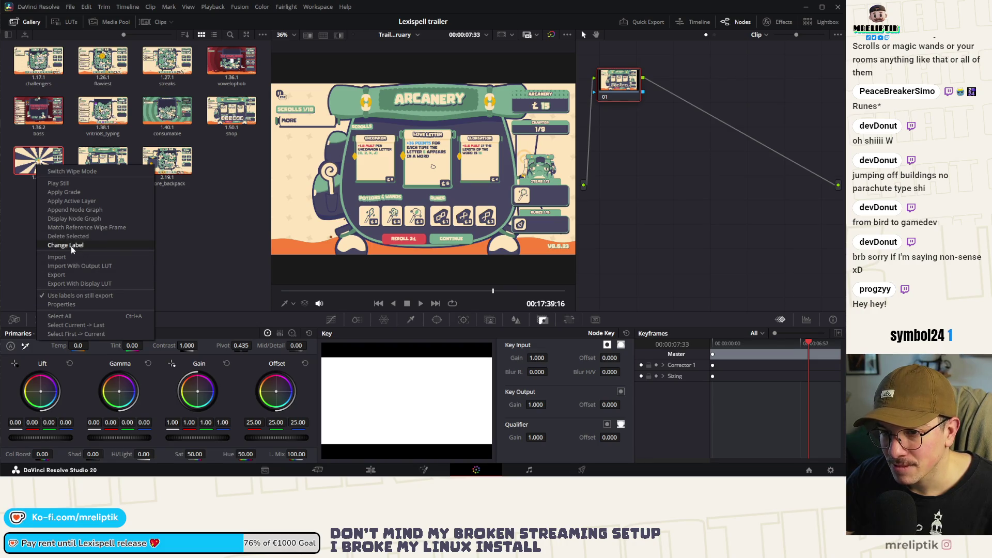
pyautogui.click(72, 247)
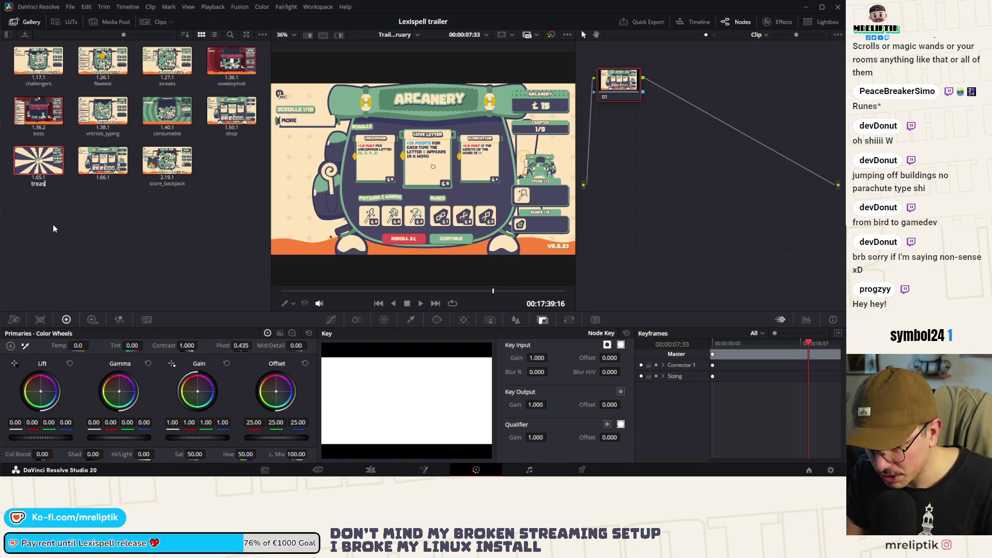
pyautogui.rightClick(105, 179)
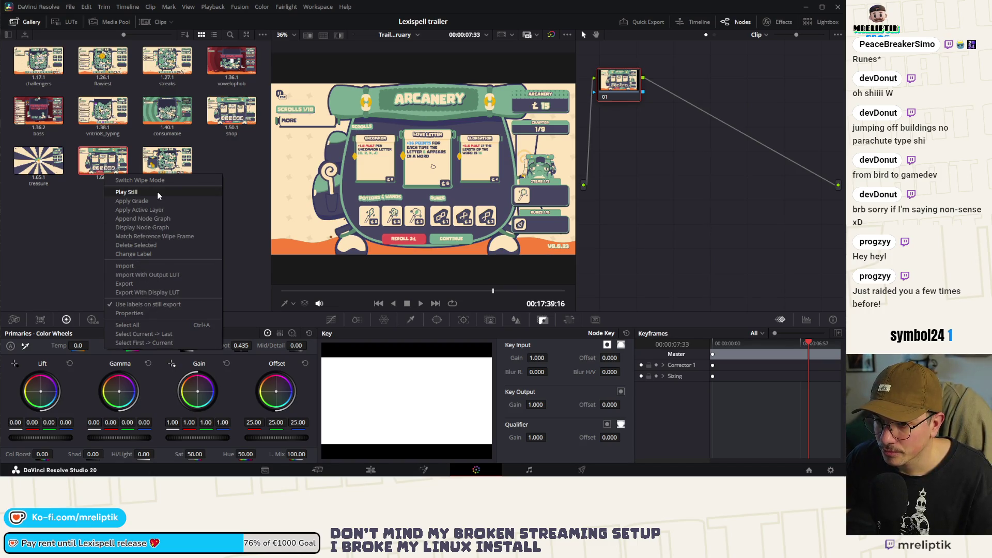
pyautogui.press('Escape')
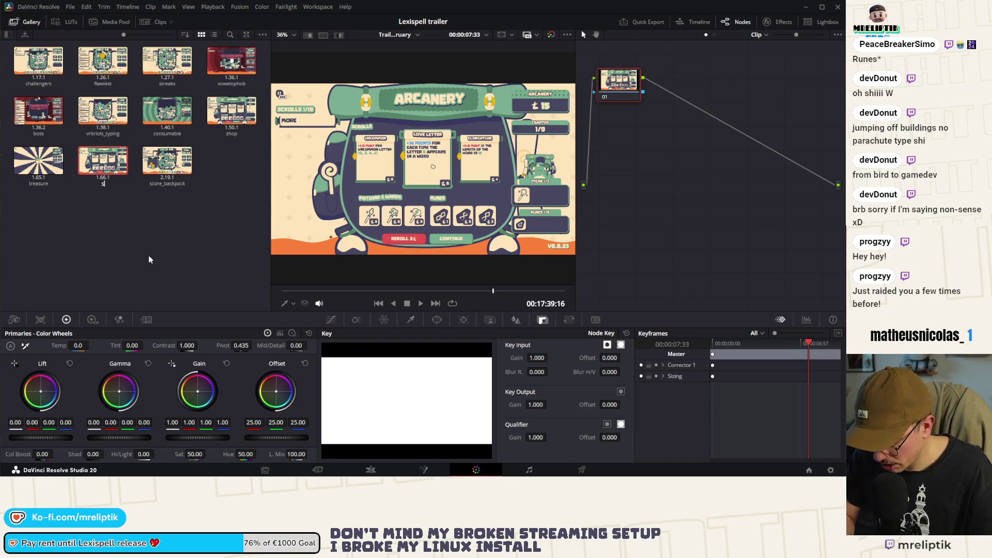
pyautogui.rightClick(110, 167)
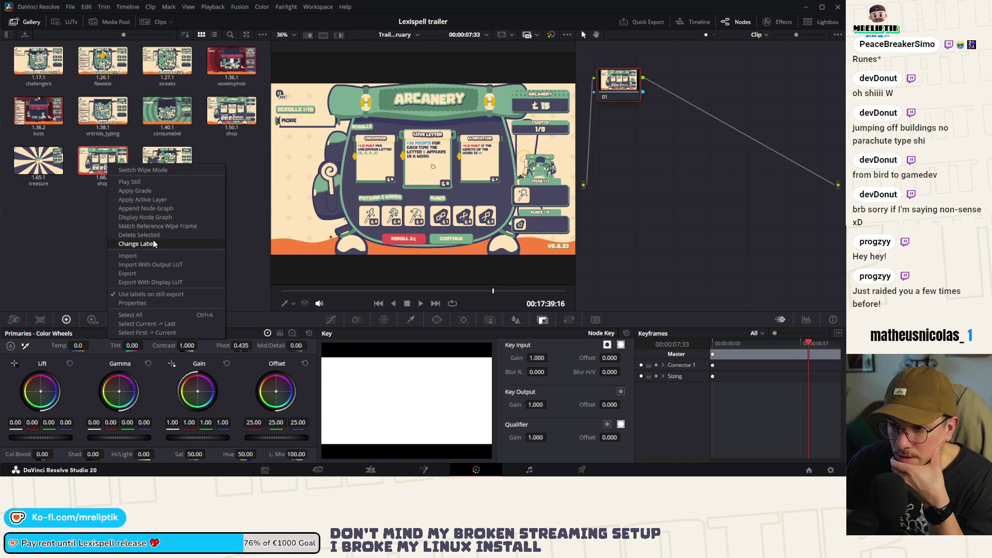
pyautogui.click(143, 276)
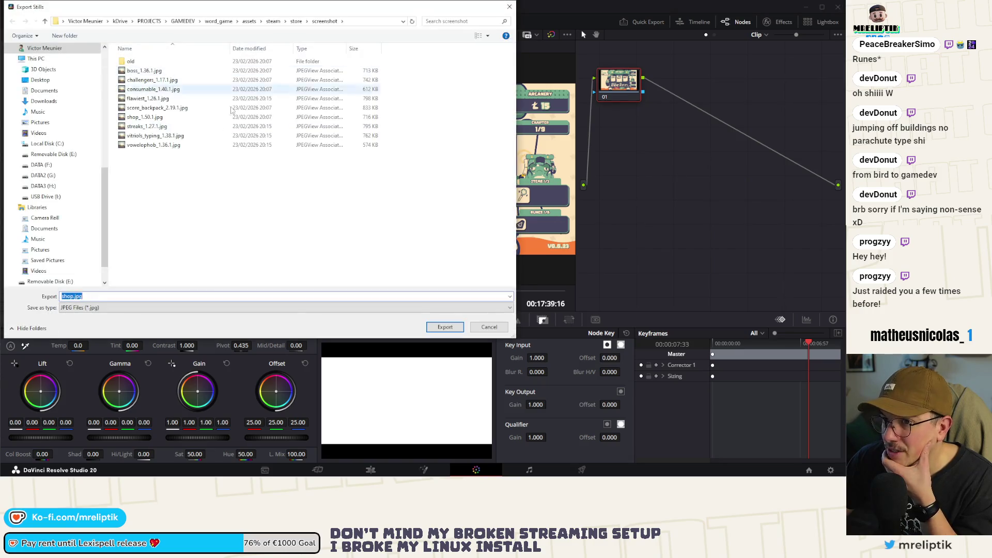
# - Export shop.jpg and treasure.jpg to the Steam screenshot folder, then close DaVinci Resolve
pyautogui.press('Return')
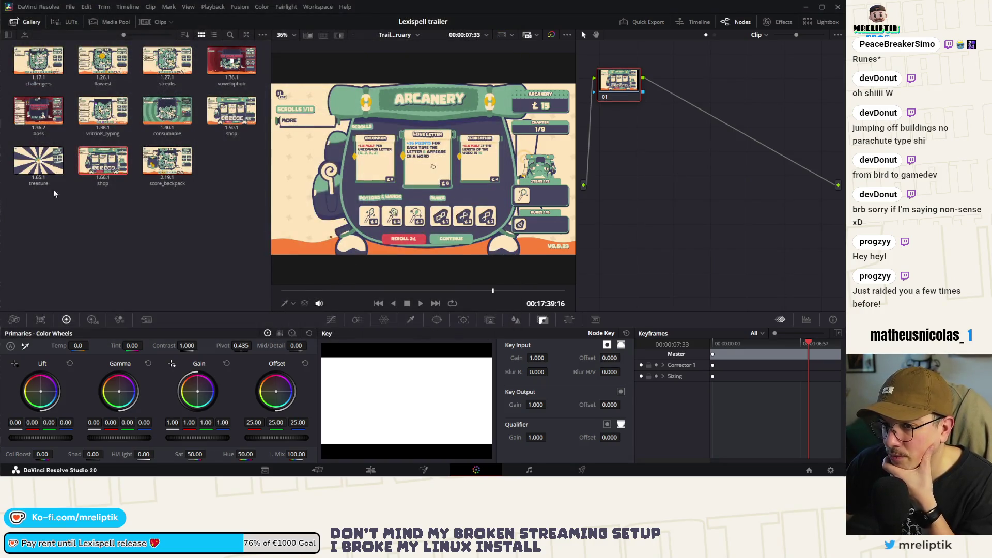
pyautogui.rightClick(37, 173)
pyautogui.click(67, 284)
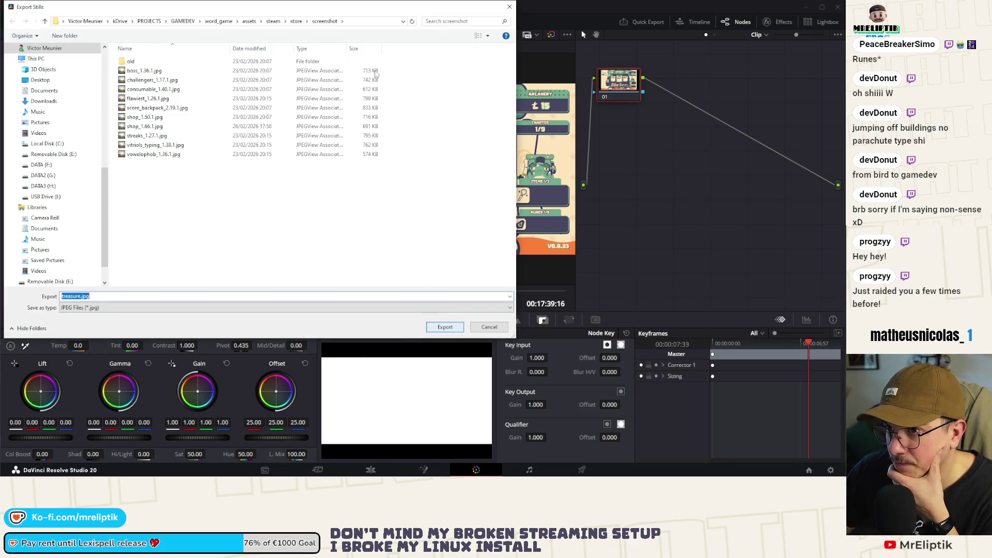
pyautogui.click(363, 24)
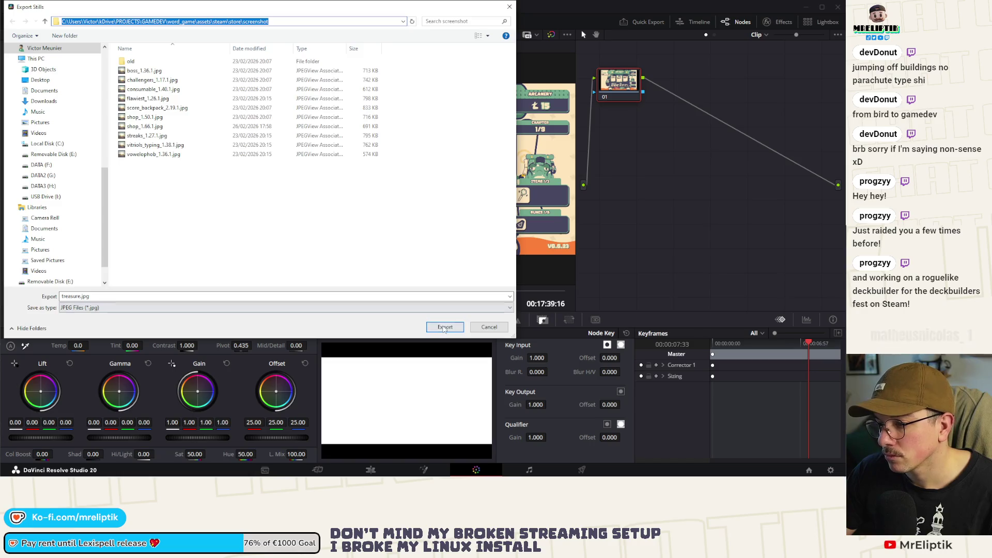
pyautogui.press('Escape')
pyautogui.press('Escape')
pyautogui.click(838, 7)
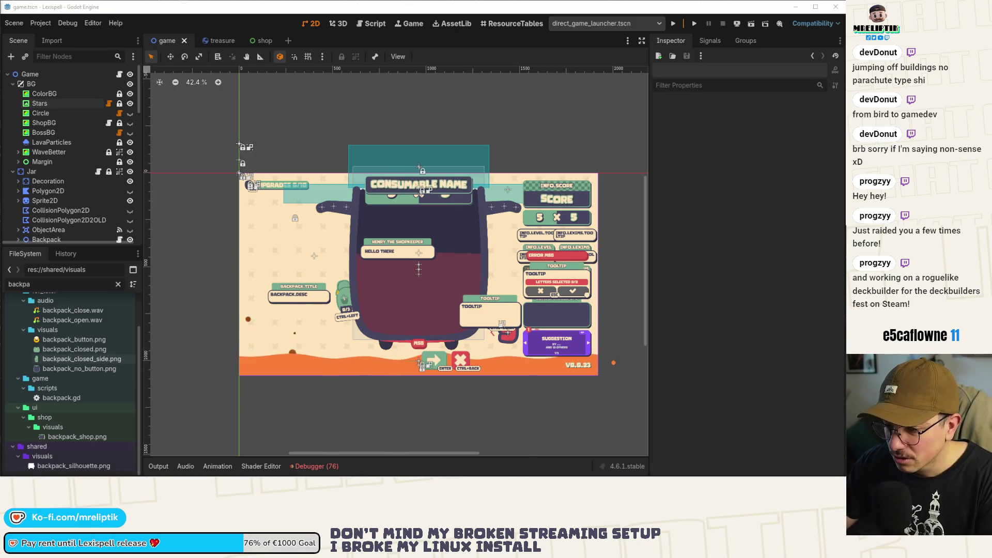
# - Switch from Godot to the lexispell_assets document in Affinity Designer
pyautogui.moveTo(310, 476)
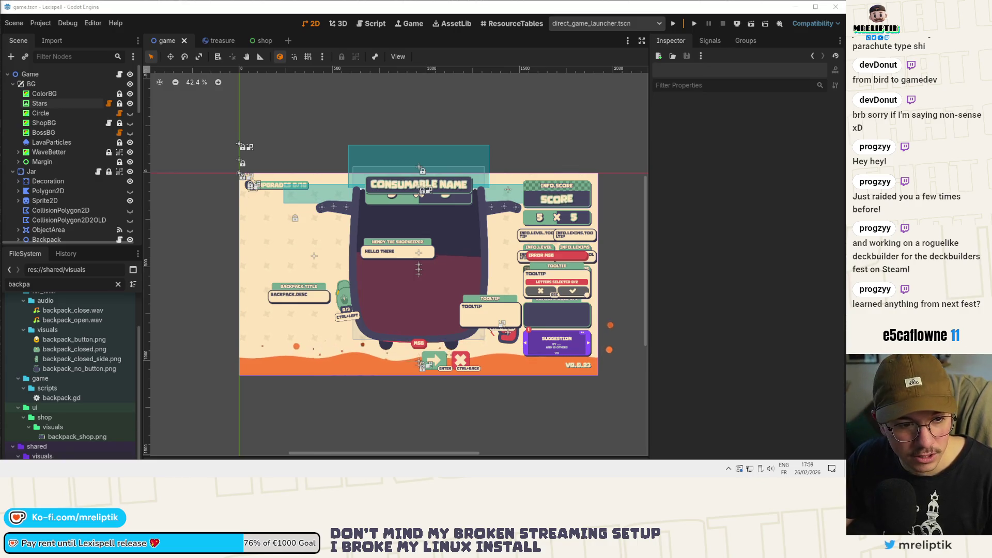
pyautogui.hotkey('alt', 'Tab')
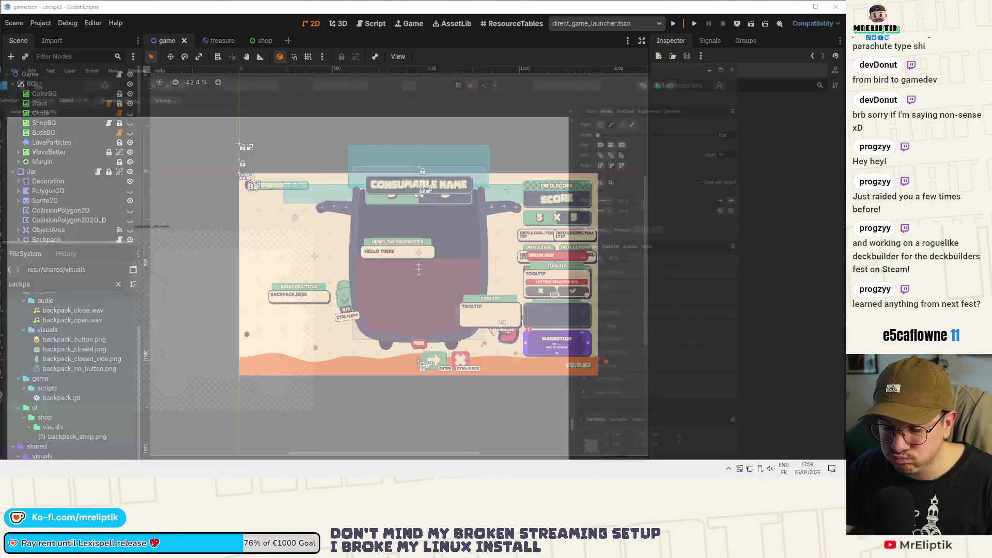
pyautogui.scroll(-10, 393, 224)
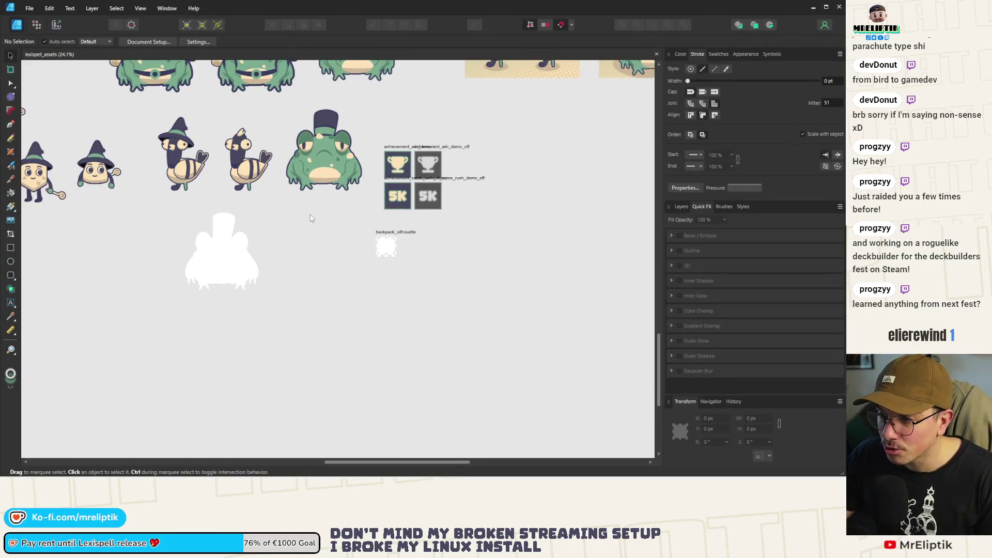
# - Move the white silhouette beside the backpack_silhouette artboard and shrink it to about 164×172 px
pyautogui.scroll(4, 287, 231)
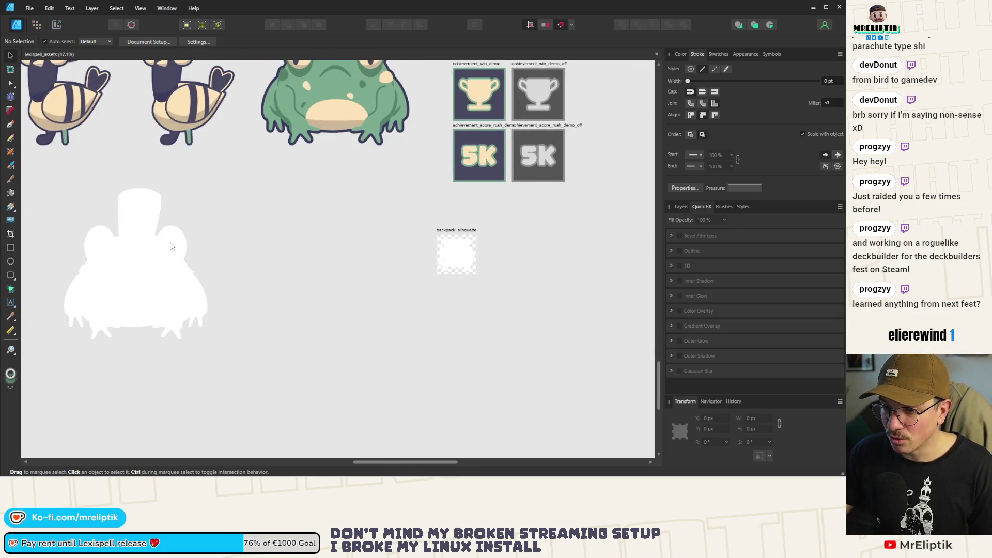
pyautogui.click(164, 276)
pyautogui.moveTo(164, 277)
pyautogui.mouseDown()
pyautogui.moveTo(362, 271)
pyautogui.moveTo(345, 267)
pyautogui.mouseUp()
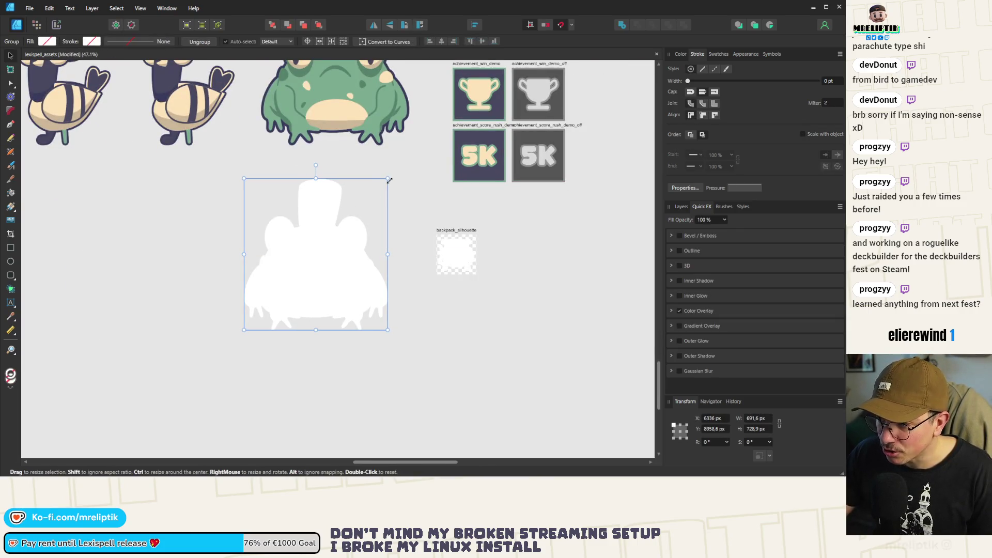
pyautogui.moveTo(338, 223)
pyautogui.mouseDown()
pyautogui.moveTo(277, 293)
pyautogui.moveTo(425, 255)
pyautogui.moveTo(447, 214)
pyautogui.moveTo(435, 230)
pyautogui.mouseUp()
pyautogui.scroll(3, 418, 251)
pyautogui.moveTo(381, 278); pyautogui.dragTo(390, 273)
pyautogui.click(300, 166)
# - Save the asset file and switch back to the Godot editor
pyautogui.hotkey('ctrl', 's')
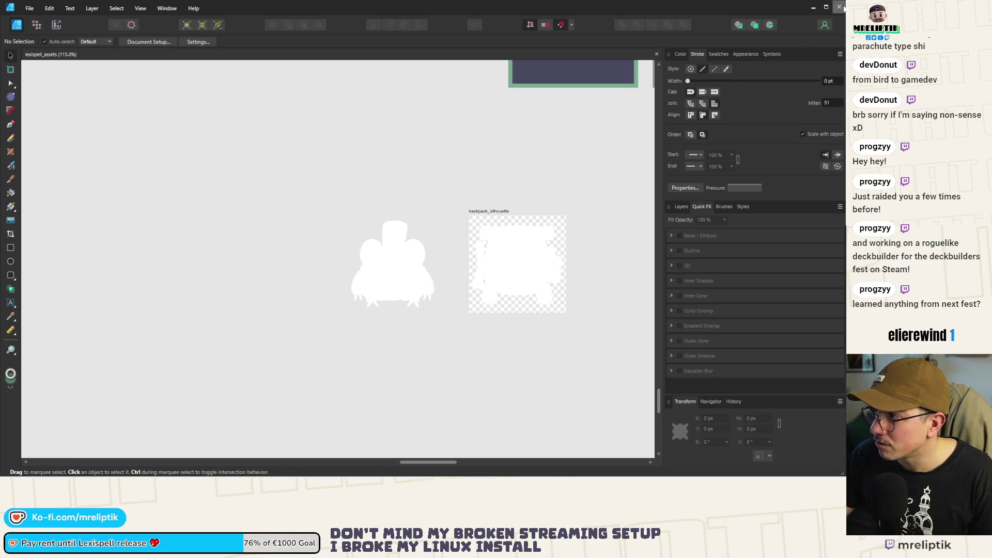
pyautogui.scroll(-5, 310, 213)
pyautogui.scroll(-3, 310, 214)
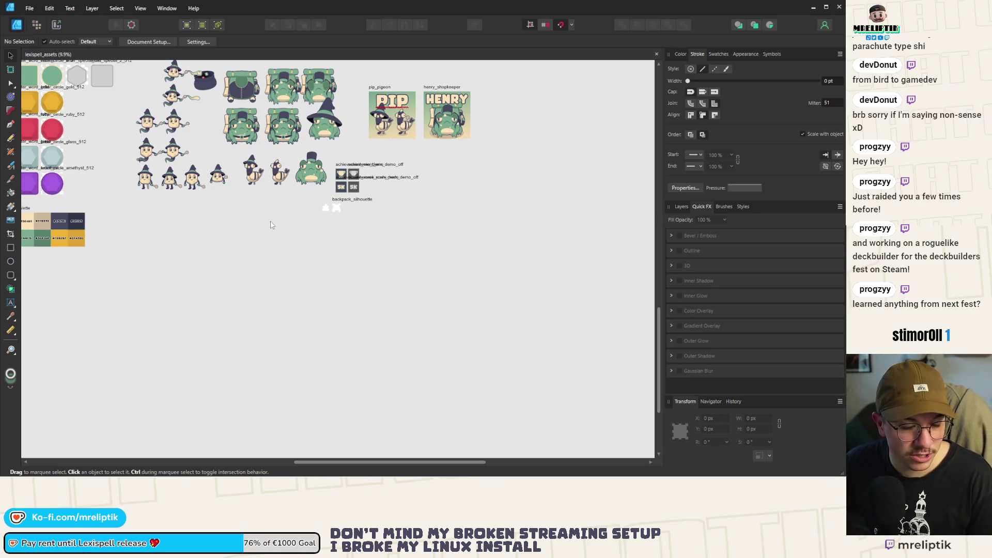
pyautogui.hotkey('alt', 'Tab')
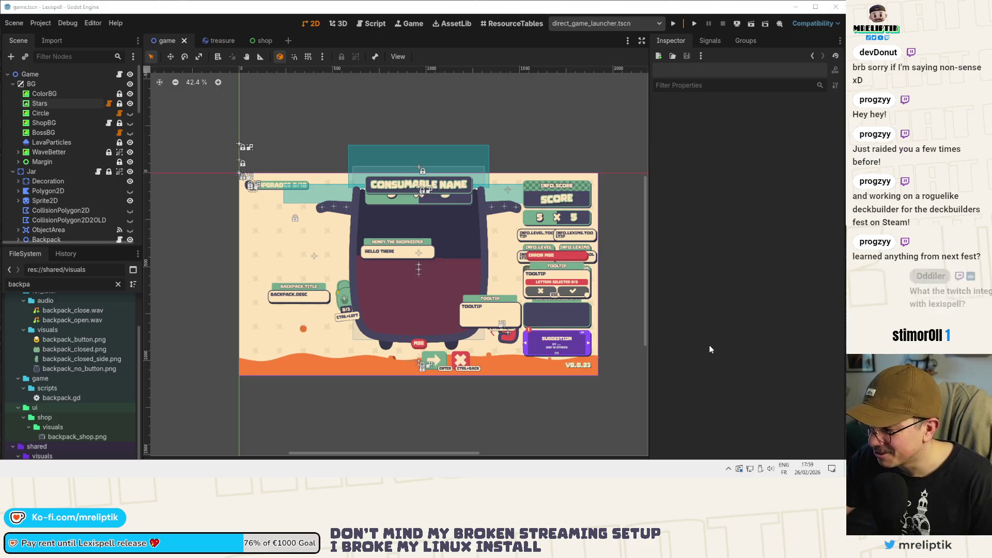
# - Open and reload the Lexispell Steamworks page, then switch to the Lexispell Demo store admin
pyautogui.click(796, 6)
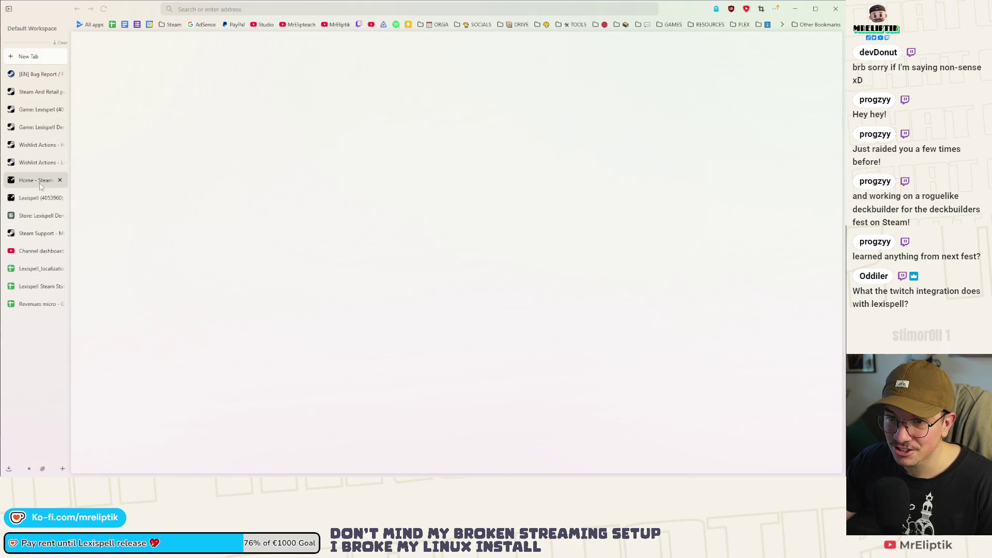
pyautogui.click(41, 198)
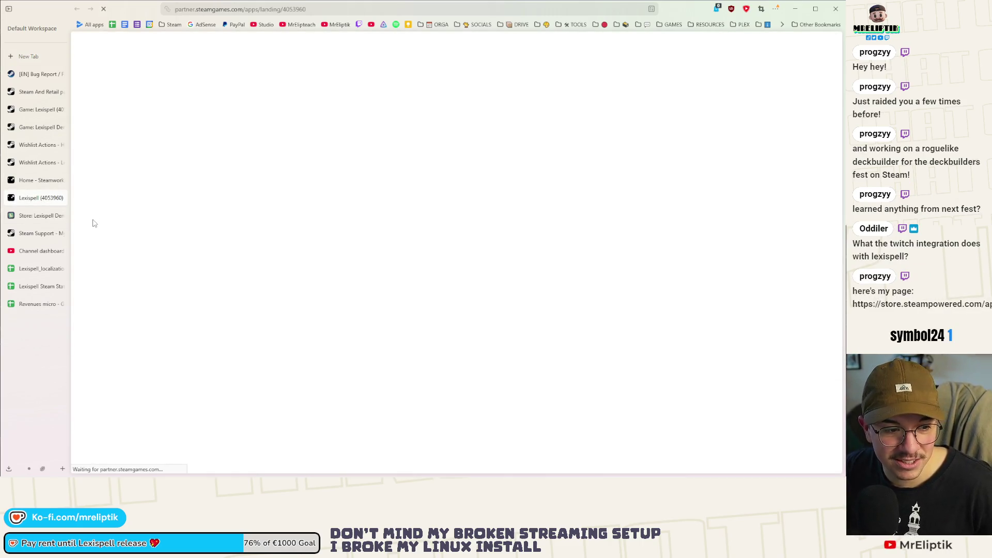
pyautogui.scroll(-1, 117, 97)
pyautogui.scroll(15, 145, 232)
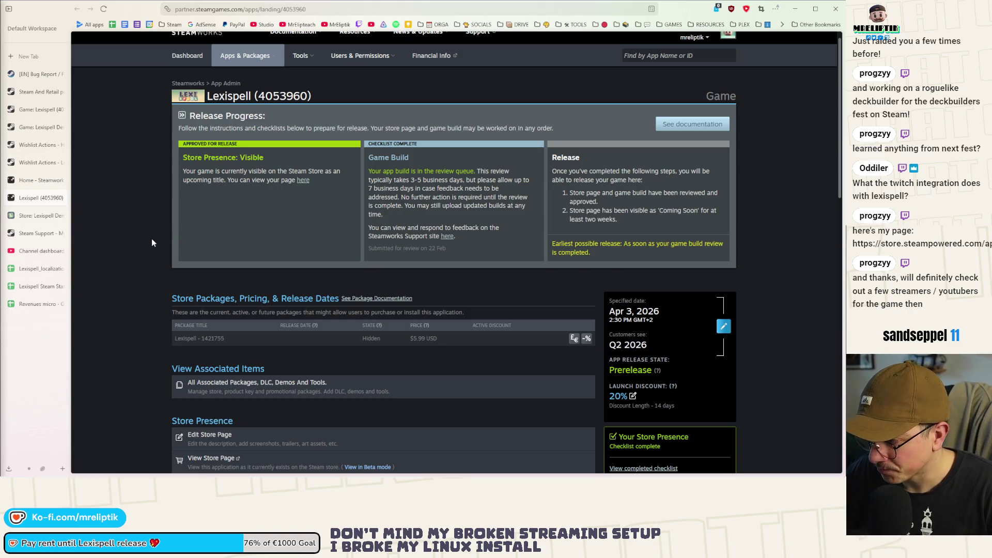
pyautogui.scroll(-2, 152, 235)
pyautogui.scroll(-2, 153, 234)
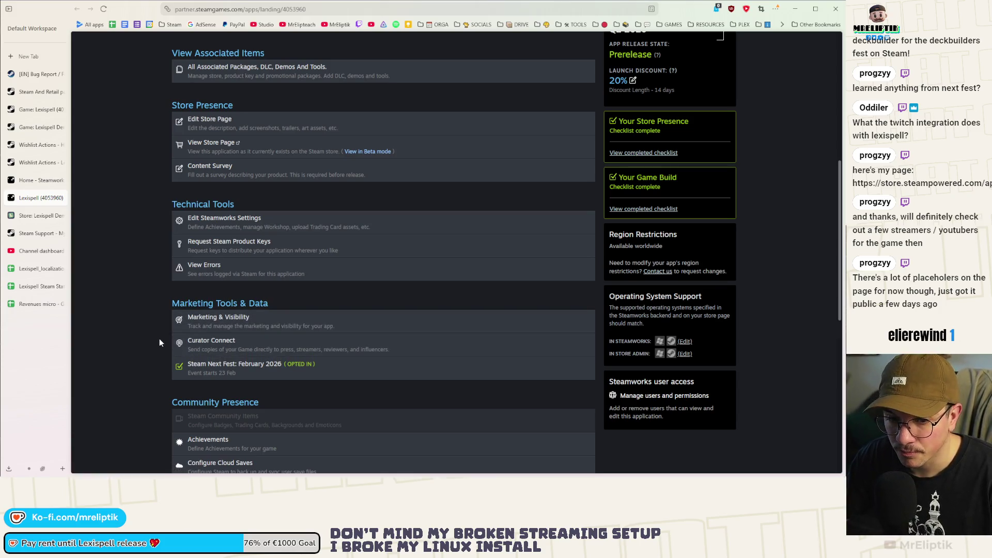
pyautogui.press('F5')
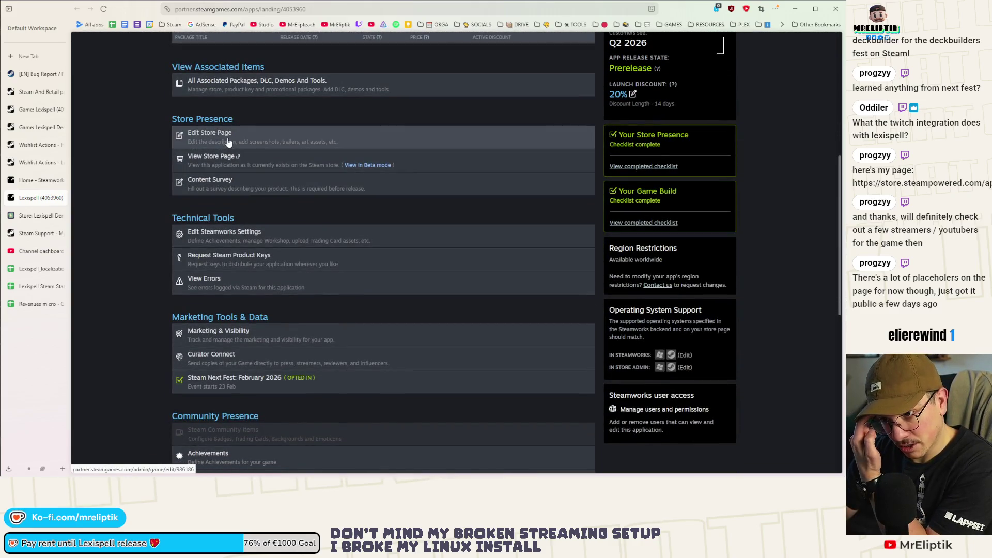
pyautogui.click(182, 170)
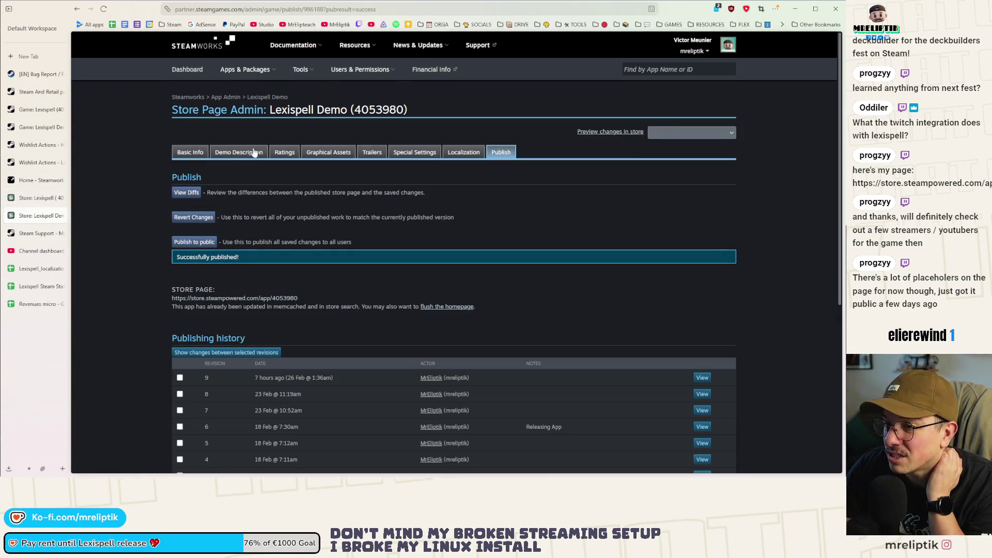
# - Navigate to the Lexispell Demo's Graphical Assets screenshot section
pyautogui.click(242, 152)
pyautogui.click(350, 155)
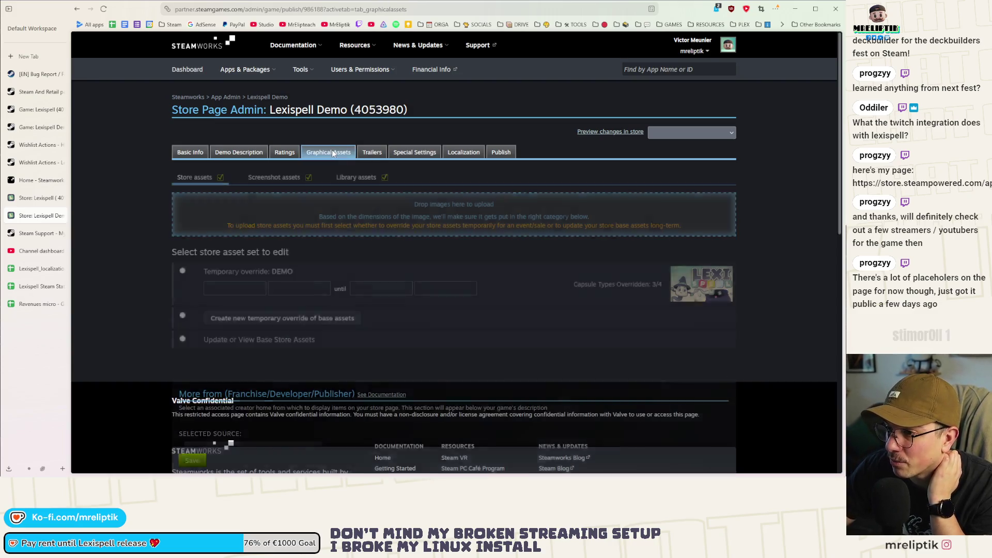
pyautogui.click(372, 152)
pyautogui.click(328, 152)
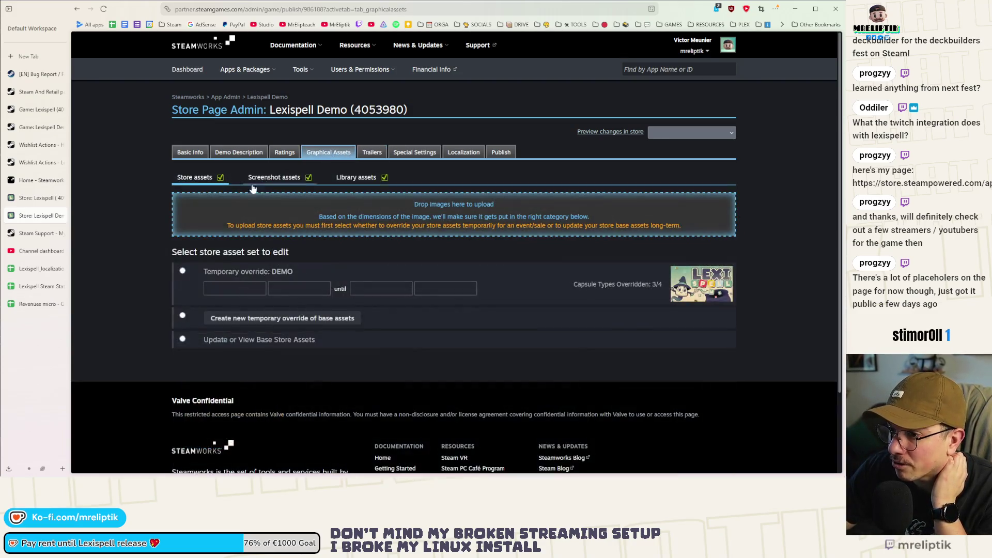
pyautogui.click(274, 178)
pyautogui.scroll(-2, 115, 302)
pyautogui.scroll(-5, 115, 301)
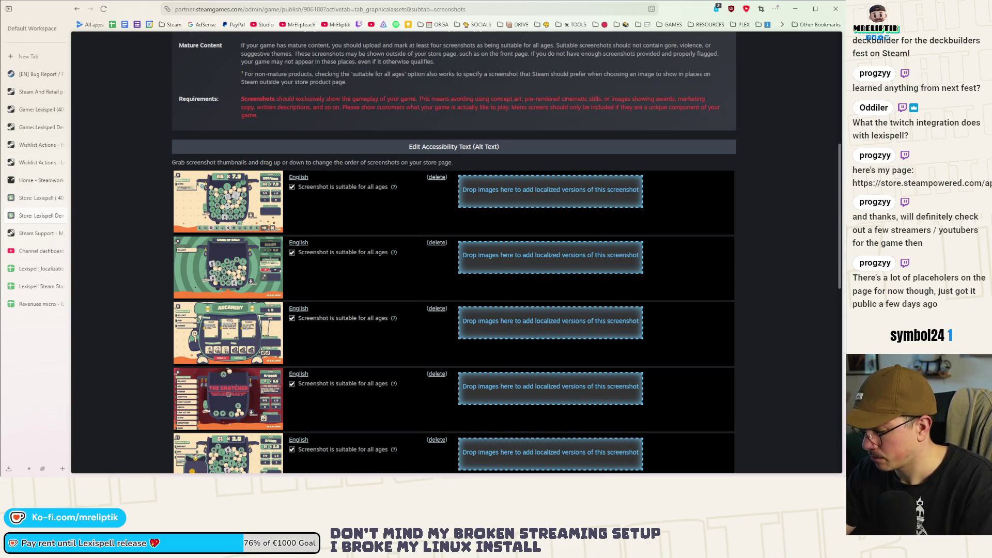
pyautogui.scroll(-2, 314, 290)
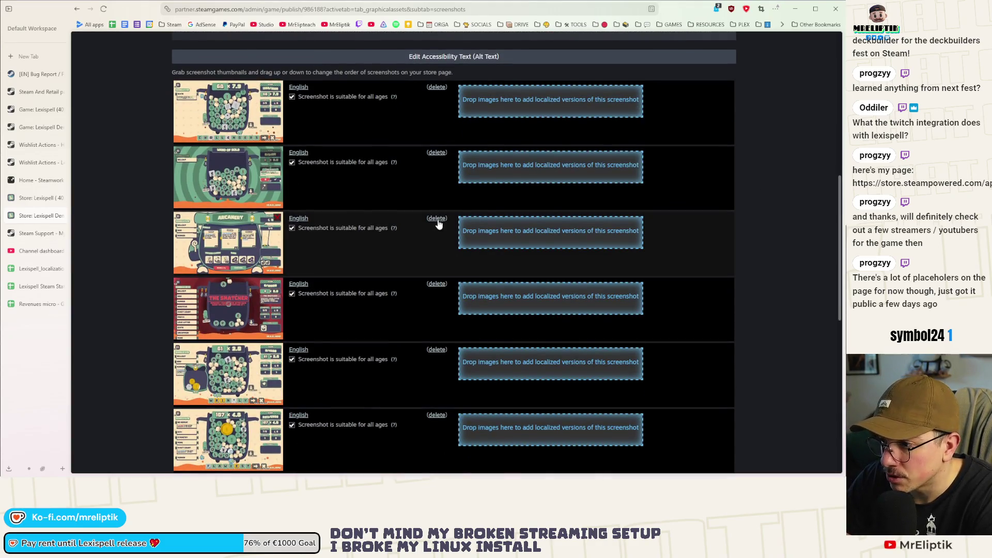
# - Delete the old ARCANERY shop screenshot and upload shop_1.66.1.jpg and treasure_1.65.1.jpg
pyautogui.click(438, 219)
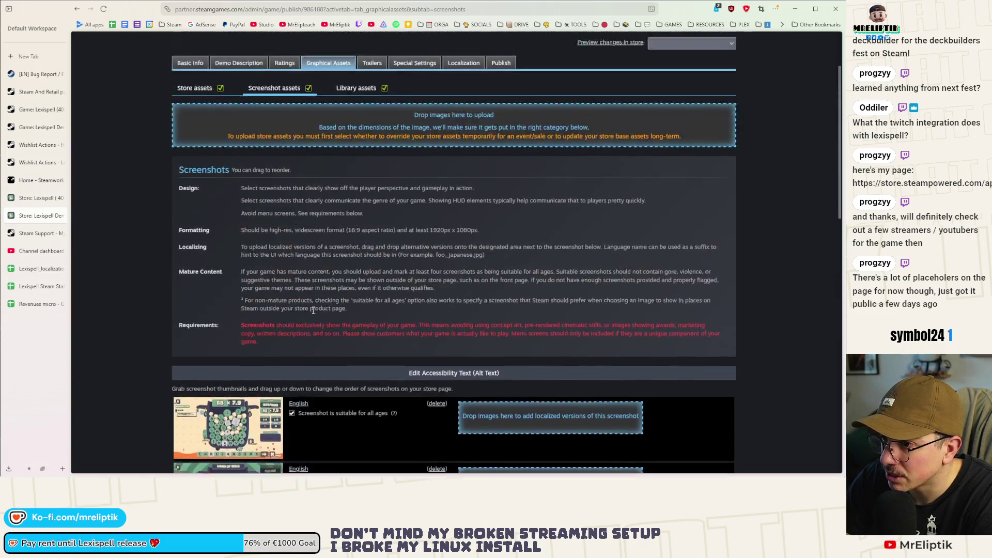
pyautogui.moveTo(228, 428)
pyautogui.mouseDown()
pyautogui.moveTo(374, 306)
pyautogui.moveTo(394, 209)
pyautogui.mouseUp()
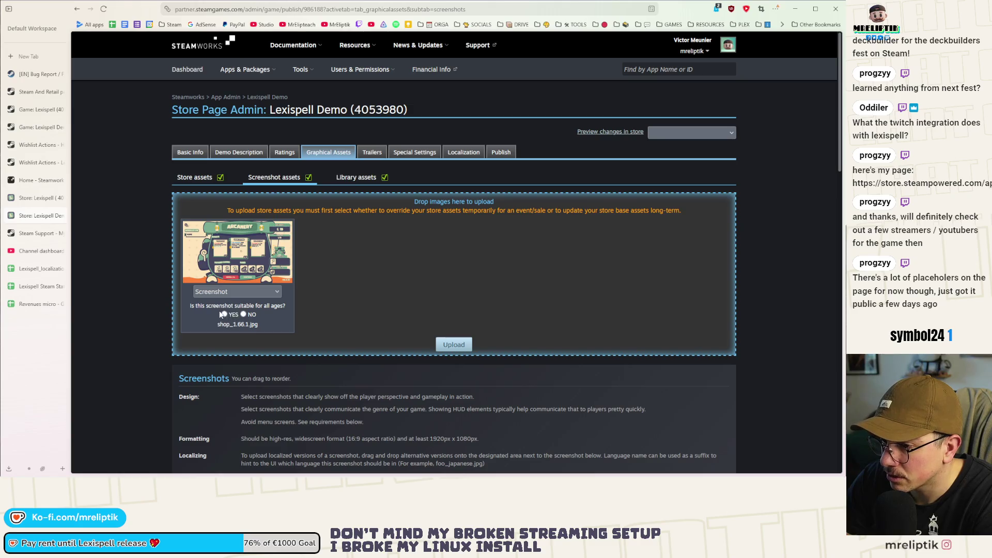
pyautogui.click(449, 345)
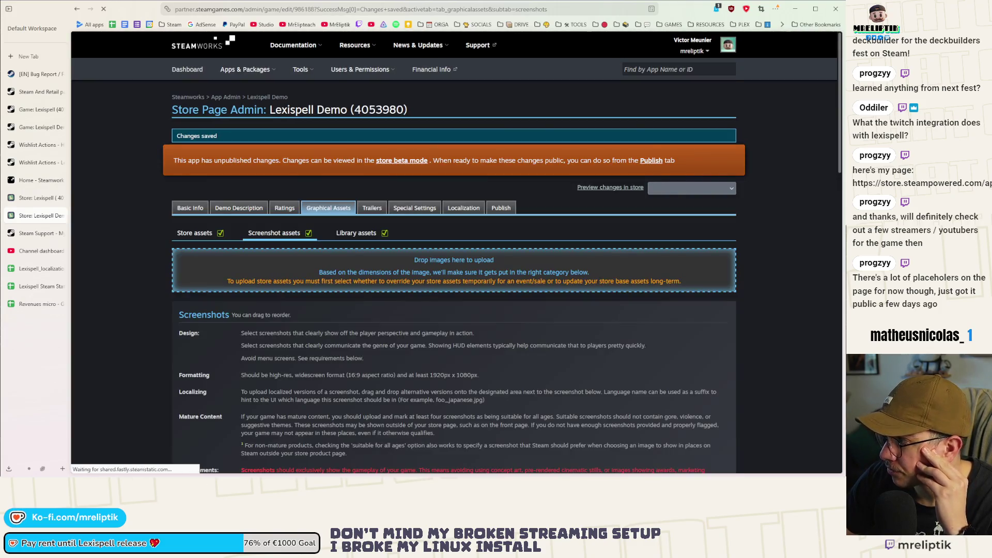
pyautogui.moveTo(454, 241)
pyautogui.mouseDown()
pyautogui.moveTo(352, 266)
pyautogui.moveTo(365, 340)
pyautogui.mouseUp()
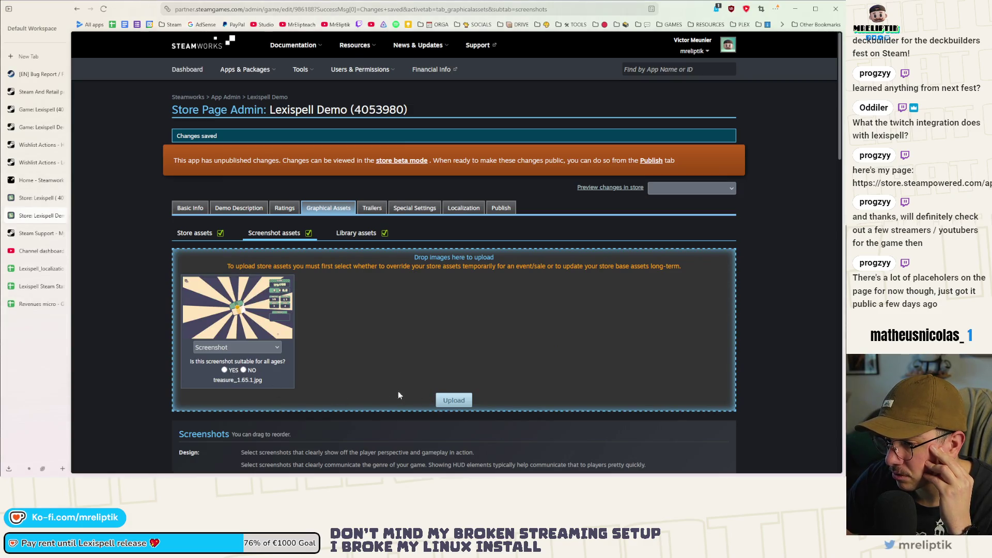
pyautogui.click(453, 400)
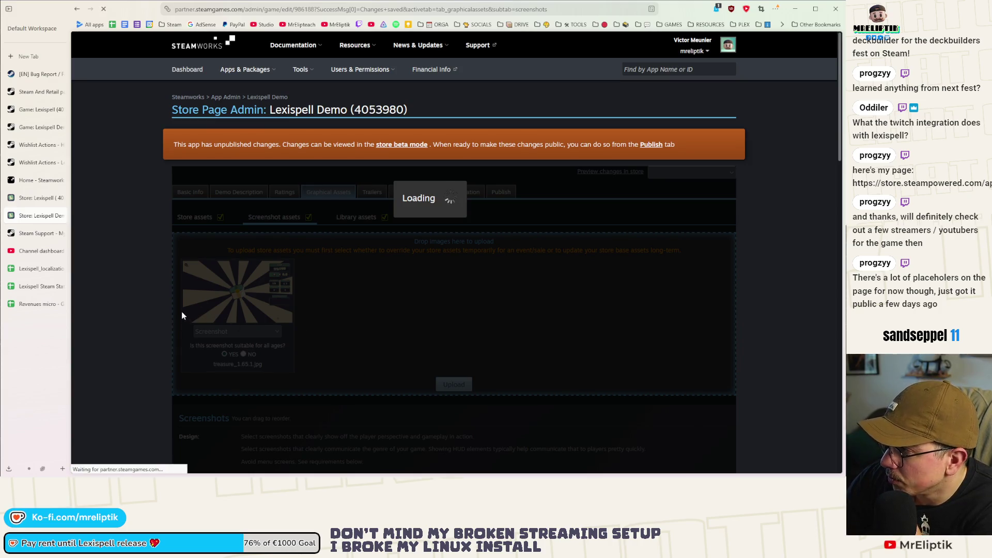
# - Reorder the screenshots, placing ARCANERY third and the sunburst treasure shot higher
pyautogui.scroll(-10, 180, 316)
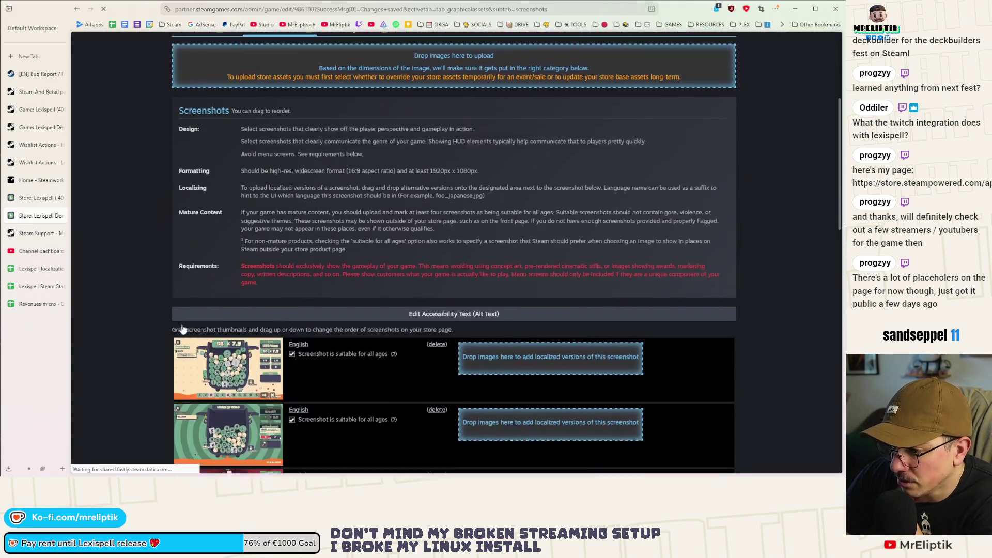
pyautogui.scroll(-8, 150, 302)
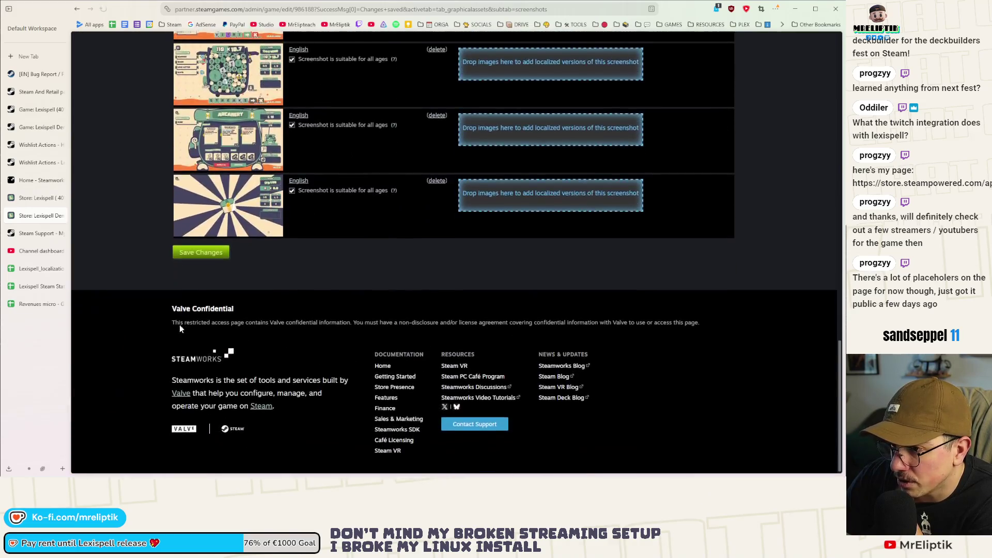
pyautogui.scroll(4, 233, 294)
pyautogui.moveTo(253, 299); pyautogui.dragTo(254, 165)
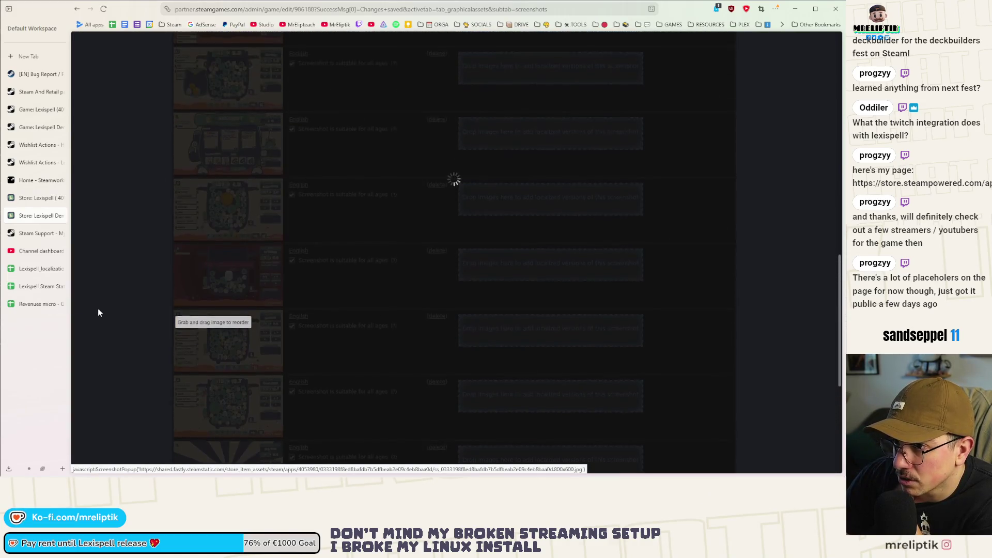
pyautogui.scroll(-2, 156, 336)
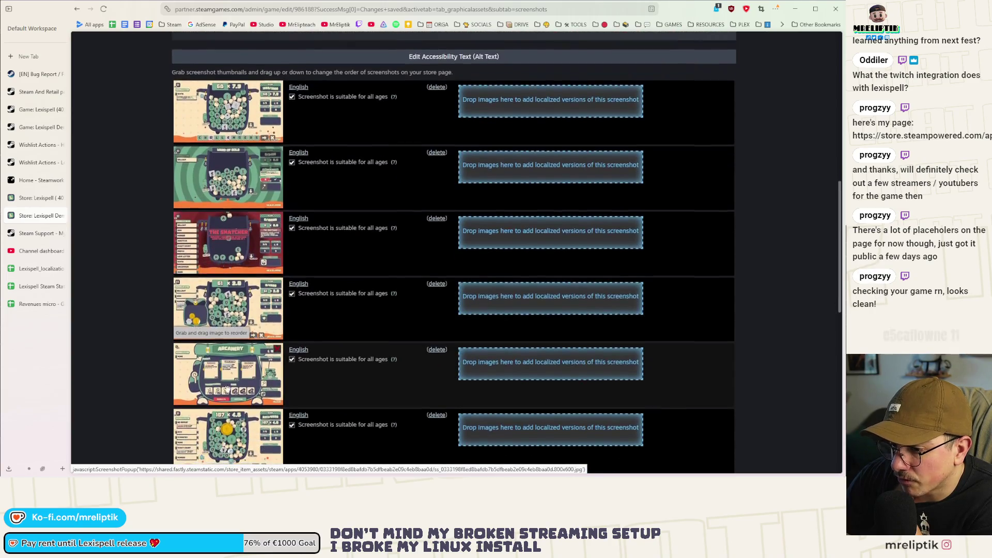
pyautogui.moveTo(233, 386); pyautogui.dragTo(230, 243)
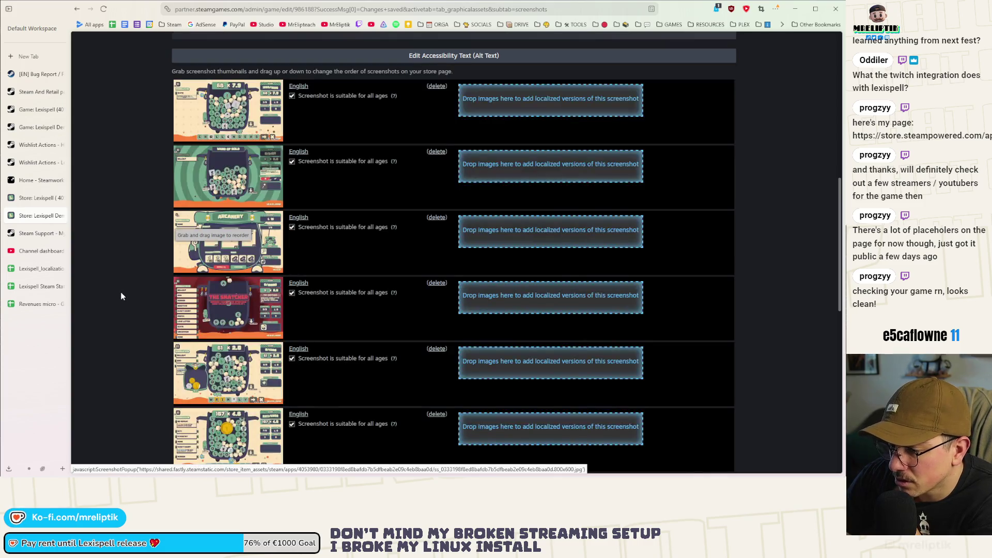
pyautogui.scroll(-5, 122, 295)
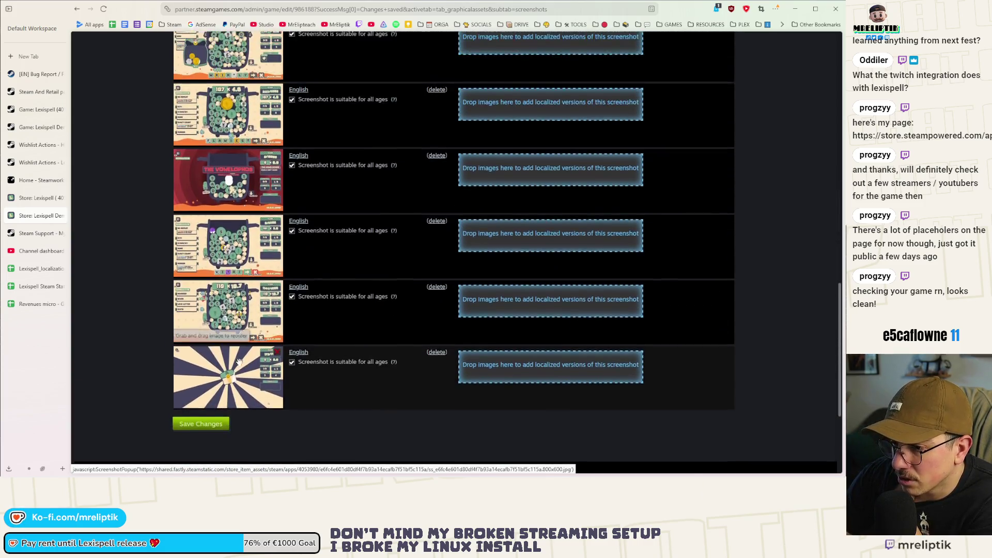
pyautogui.moveTo(239, 361); pyautogui.dragTo(241, 139)
pyautogui.scroll(-5, 133, 290)
pyautogui.scroll(15, 156, 293)
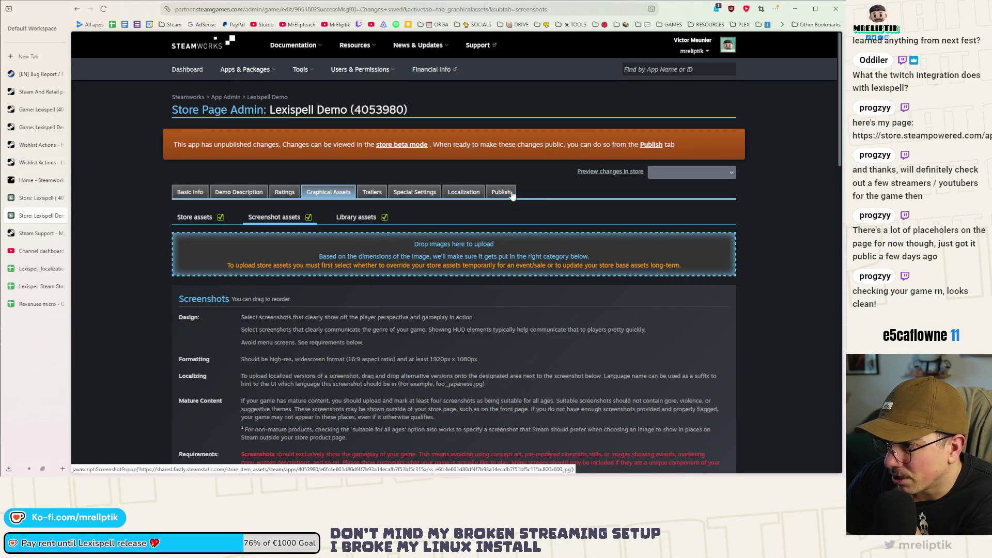
pyautogui.scroll(-15, 155, 310)
# - Save the screenshot changes and publish them to the public
pyautogui.click(199, 253)
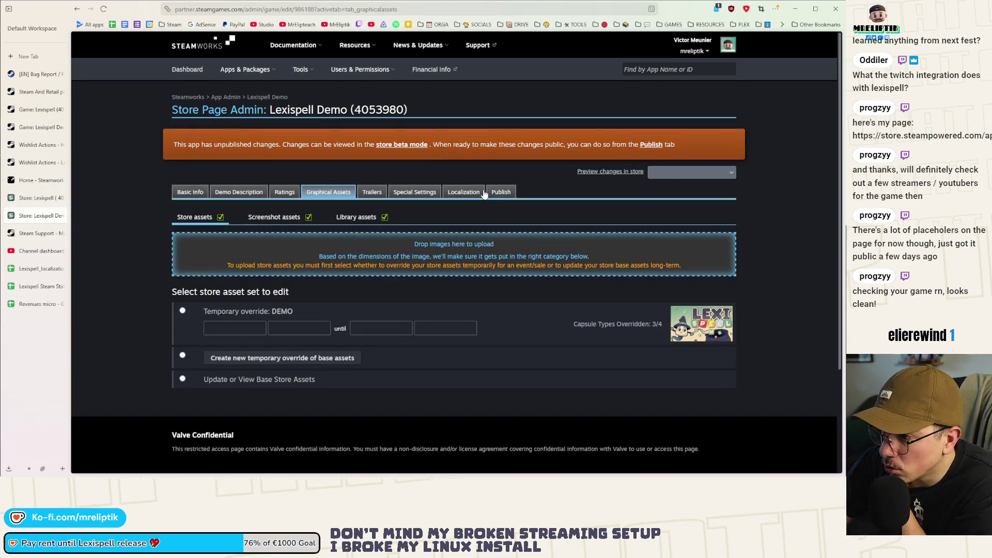
pyautogui.click(494, 192)
pyautogui.scroll(-2, 247, 224)
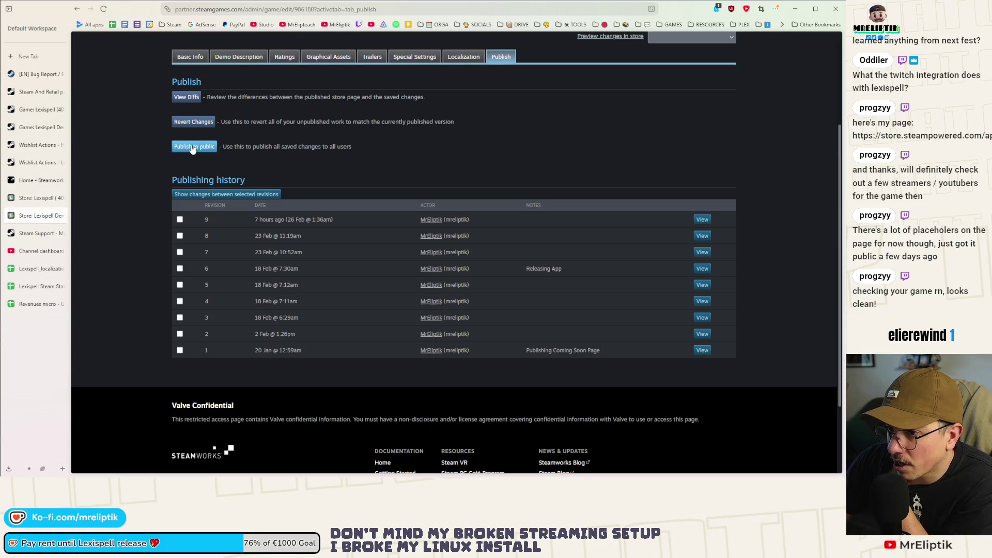
pyautogui.click(195, 150)
pyautogui.scroll(2, 201, 259)
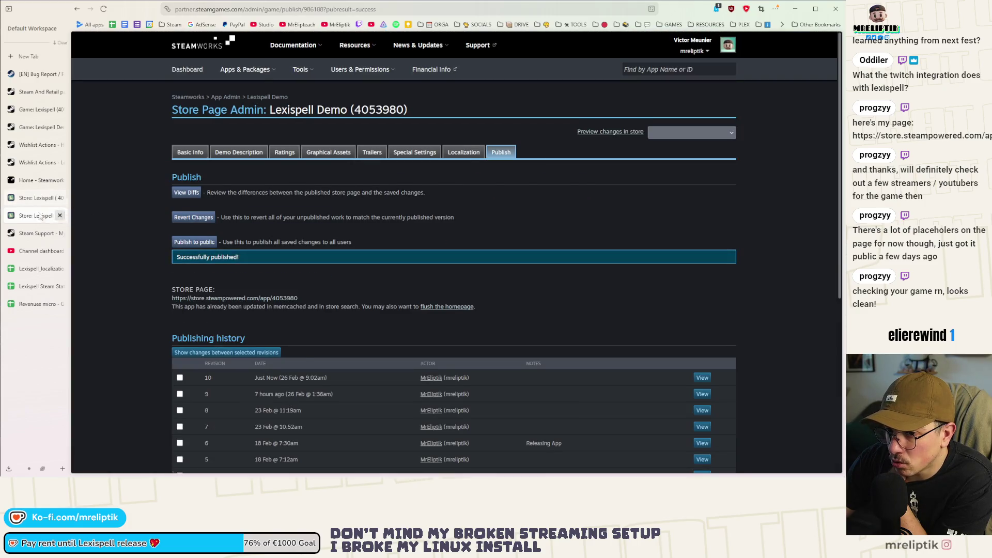
# - Return to Lexispell's screenshot assets and upload shop_1.66.1.jpg and treasure_1.65.1.jpg
pyautogui.click(62, 216)
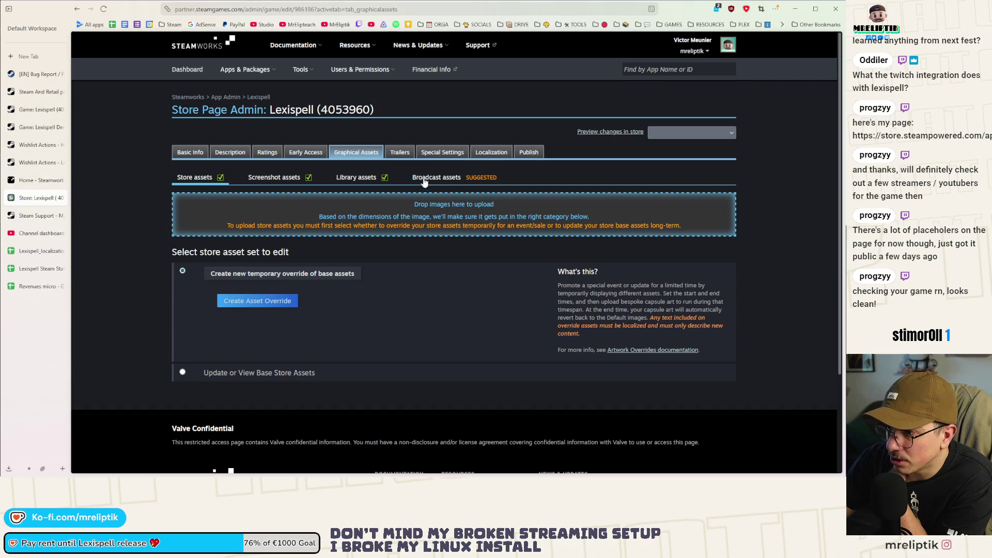
pyautogui.click(279, 180)
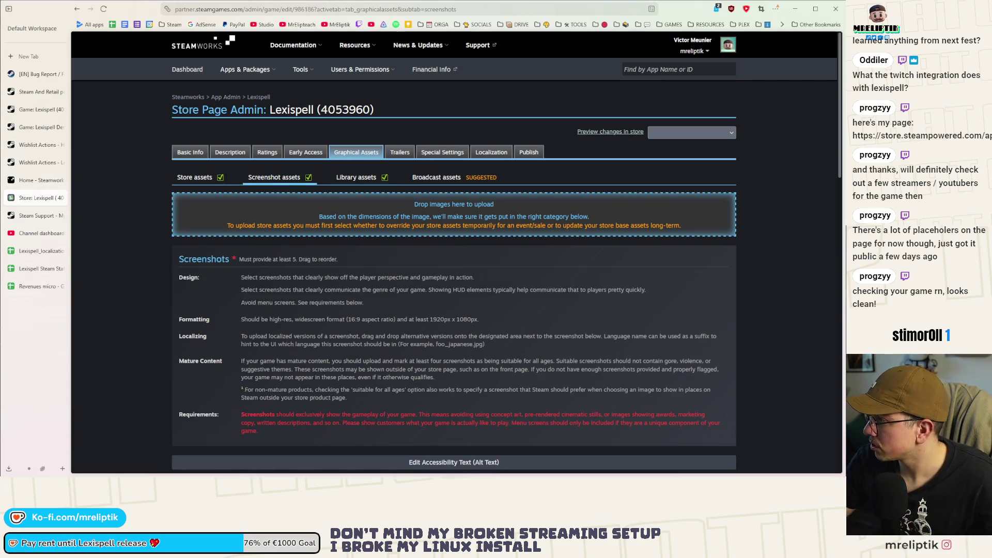
pyautogui.moveTo(384, 242); pyautogui.dragTo(383, 227)
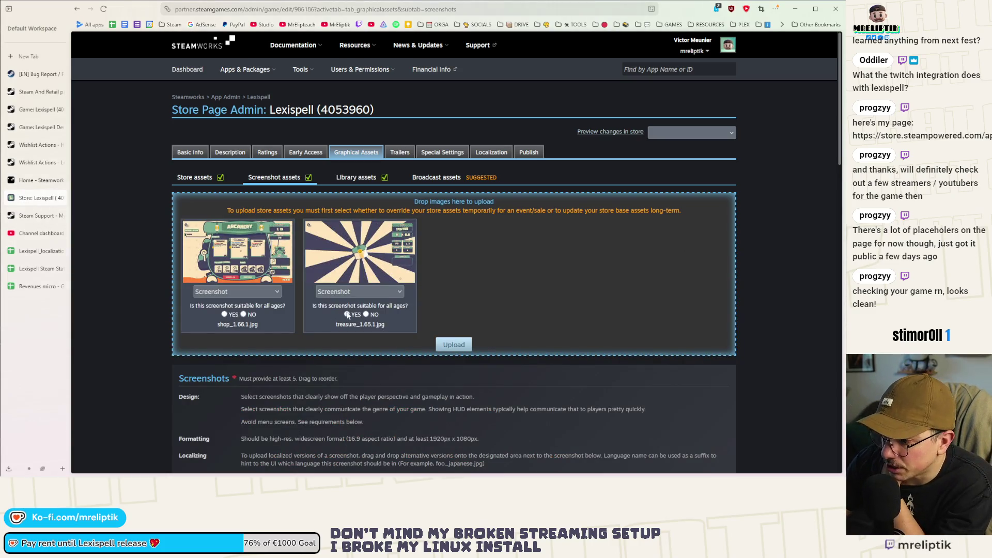
pyautogui.click(454, 345)
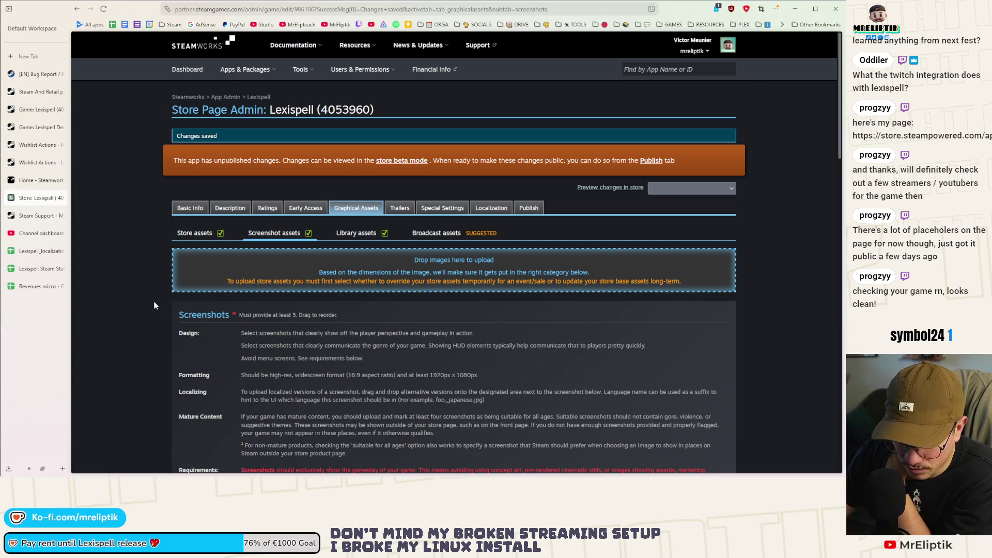
# - Move the sunburst treasure screenshot higher and bring up Lexispell's Publish tab
pyautogui.scroll(-15, 154, 305)
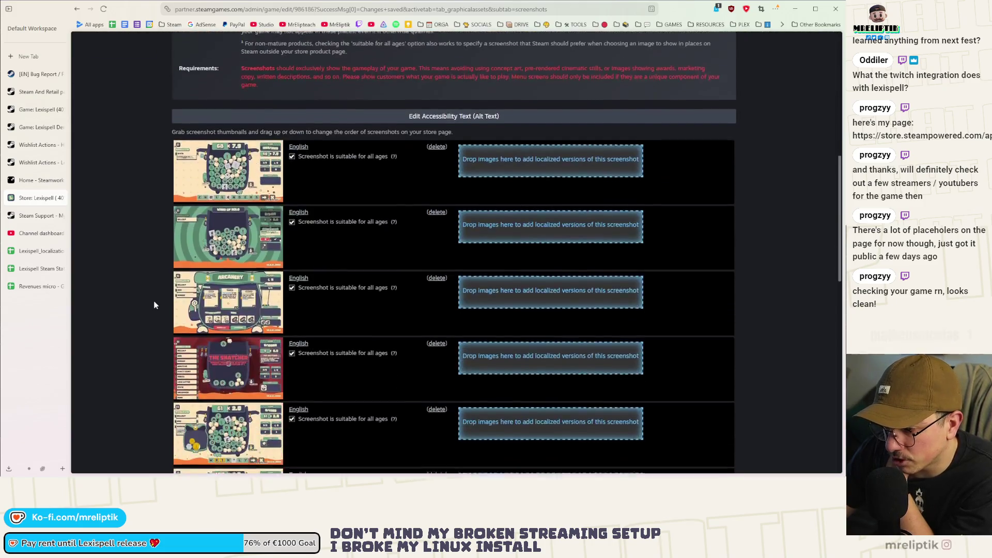
pyautogui.scroll(-5, 154, 305)
pyautogui.scroll(2, 160, 326)
pyautogui.click(283, 308)
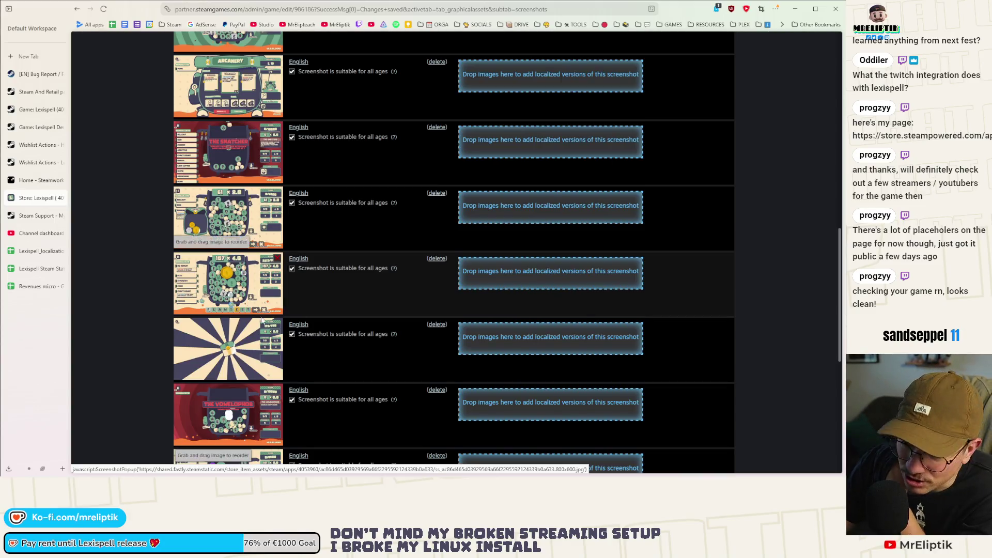
pyautogui.moveTo(255, 343)
pyautogui.mouseDown()
pyautogui.moveTo(256, 273)
pyautogui.moveTo(156, 289)
pyautogui.mouseUp()
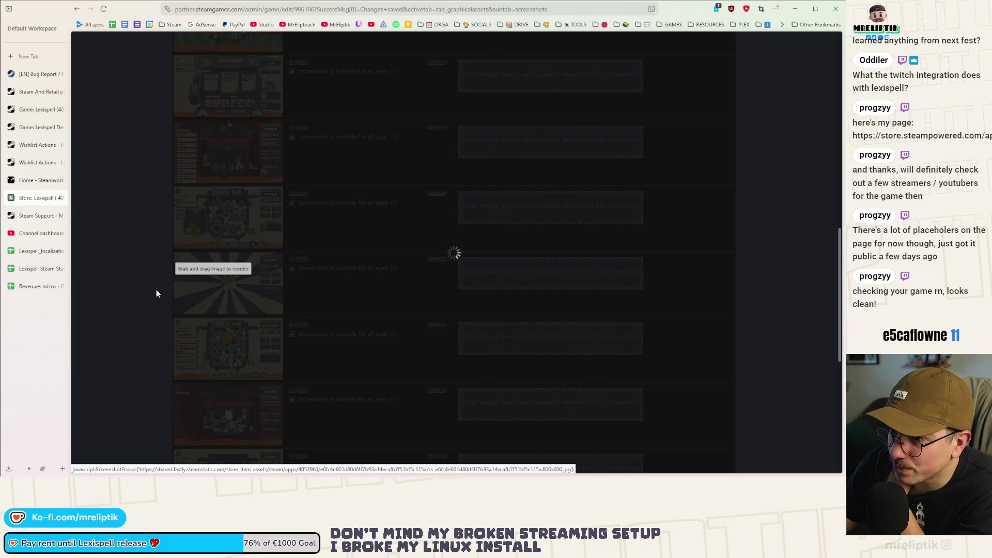
pyautogui.scroll(10, 155, 289)
pyautogui.scroll(-15, 160, 300)
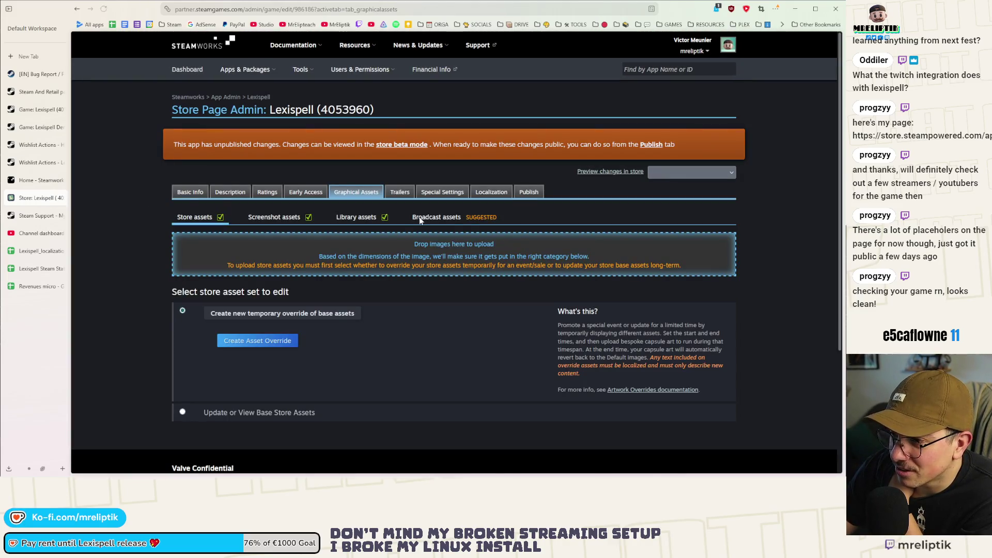
pyautogui.click(526, 194)
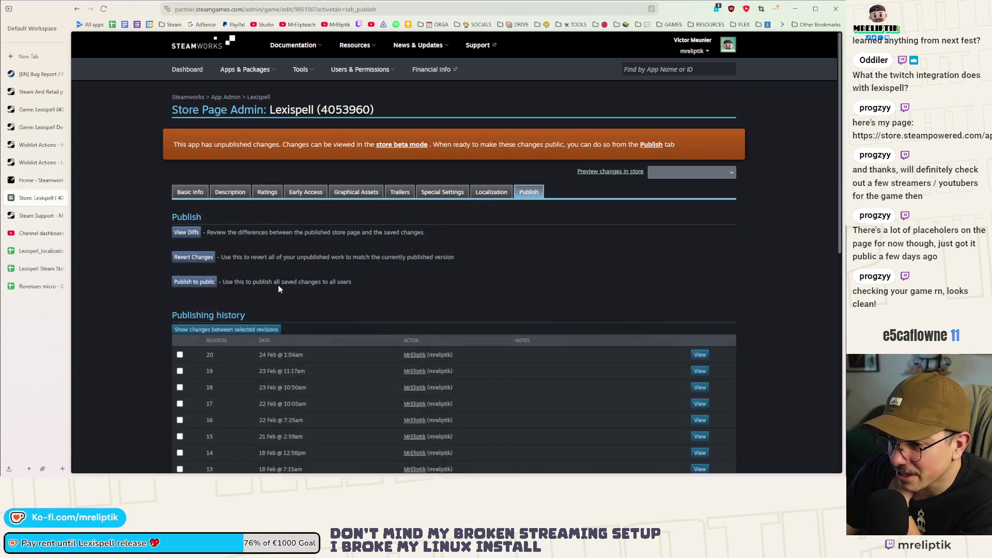
pyautogui.scroll(-1, 203, 228)
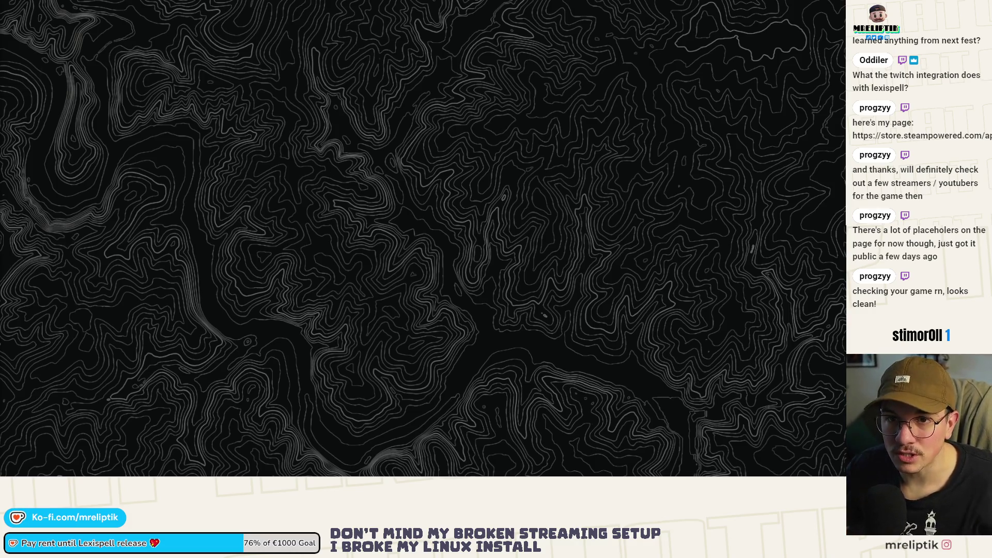
# - Restore and maximize the Chrome window showing Onsento's Steam store page
pyautogui.doubleClick(420, 42)
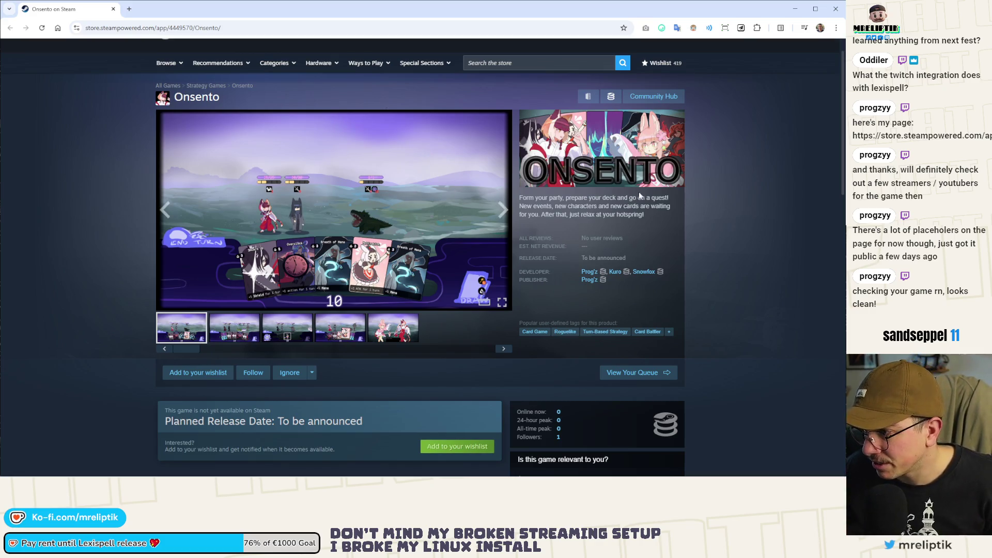
# - View Onsento's second and fifth screenshots in the media viewer
pyautogui.scroll(-1, 789, 230)
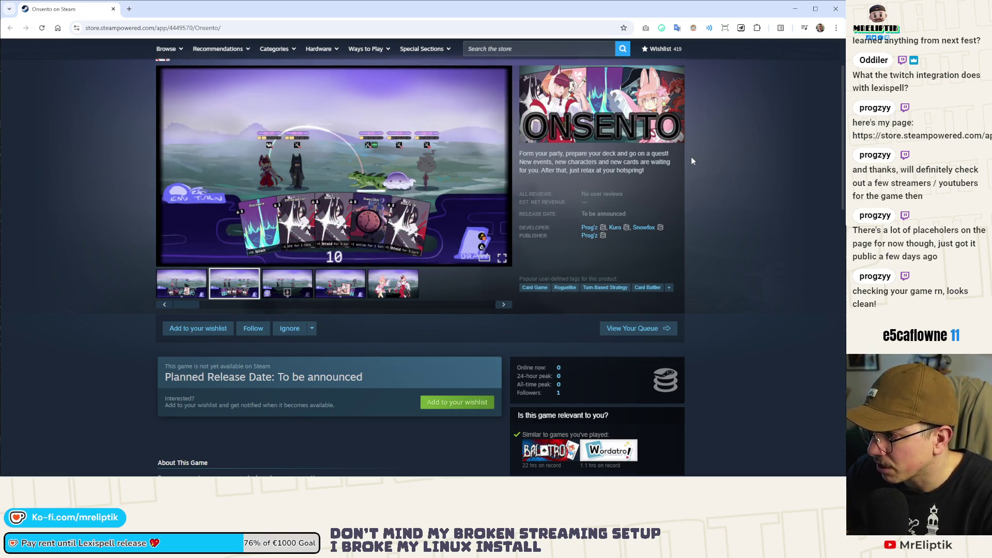
pyautogui.click(233, 286)
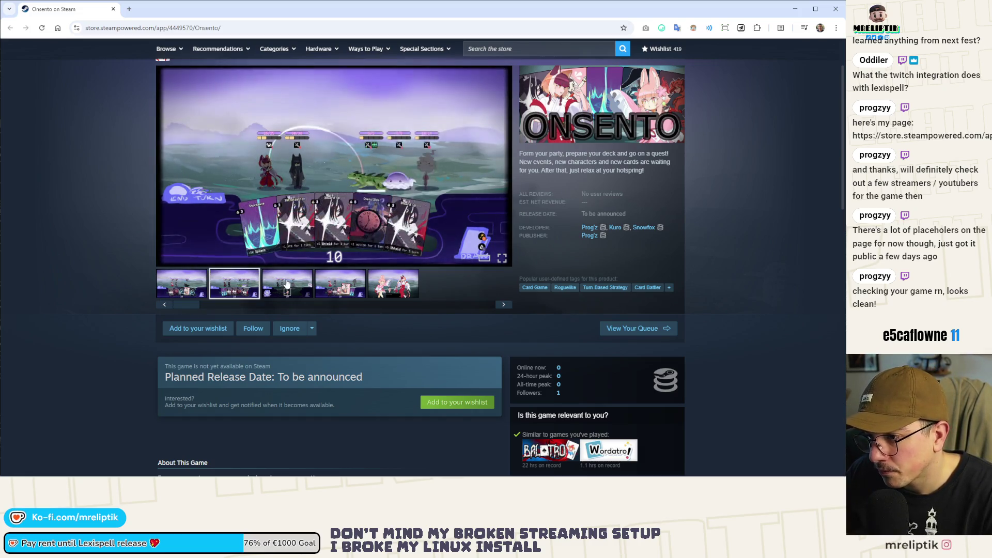
pyautogui.click(408, 289)
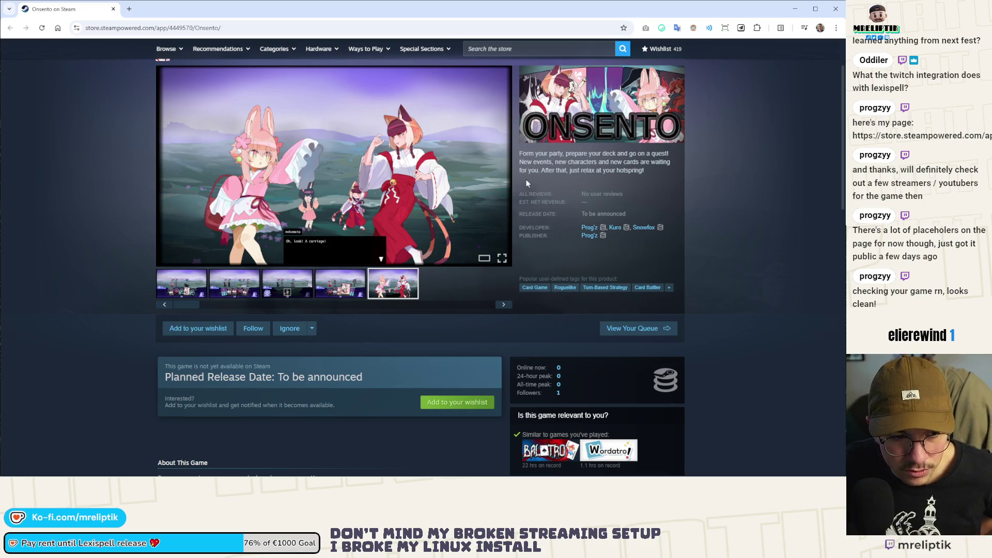
# - Scroll through About This Game, system requirements and More Like This, then back to the top
pyautogui.scroll(-4, 528, 180)
pyautogui.scroll(-6, 157, 284)
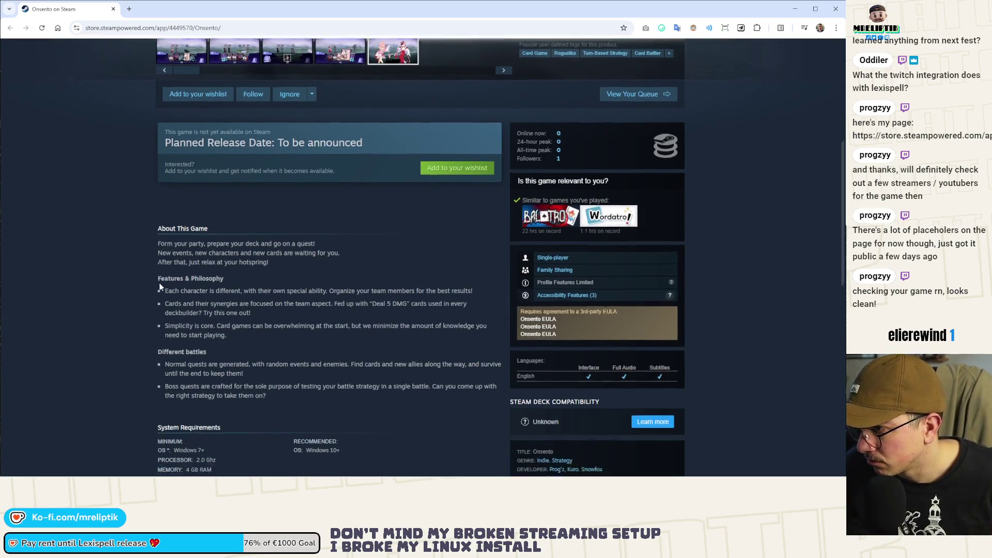
pyautogui.scroll(-2, 129, 289)
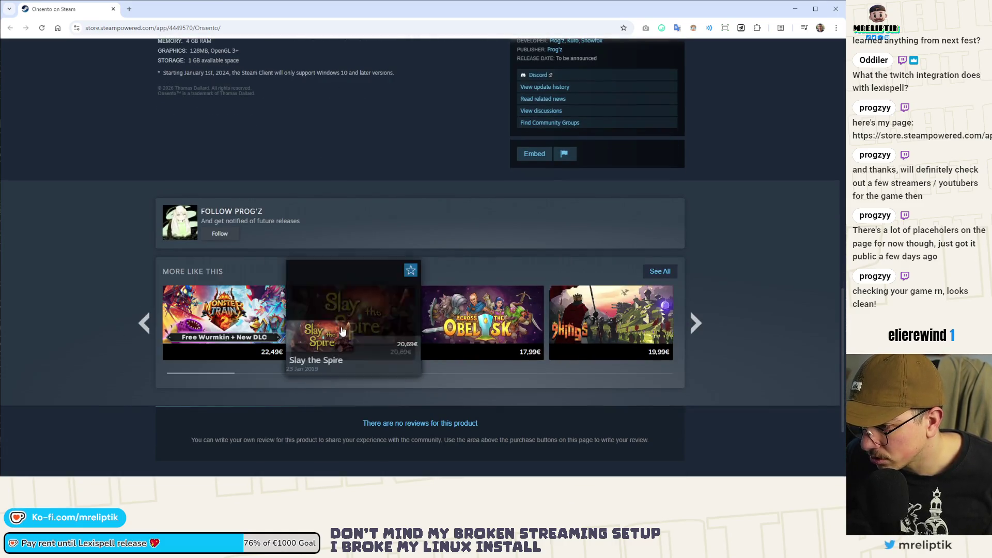
pyautogui.moveTo(601, 326)
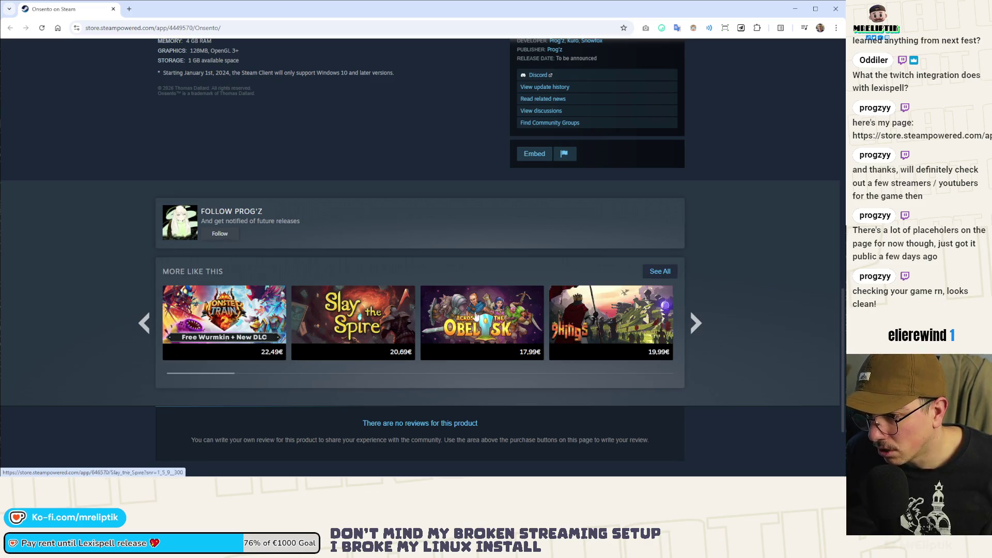
pyautogui.scroll(4, 479, 351)
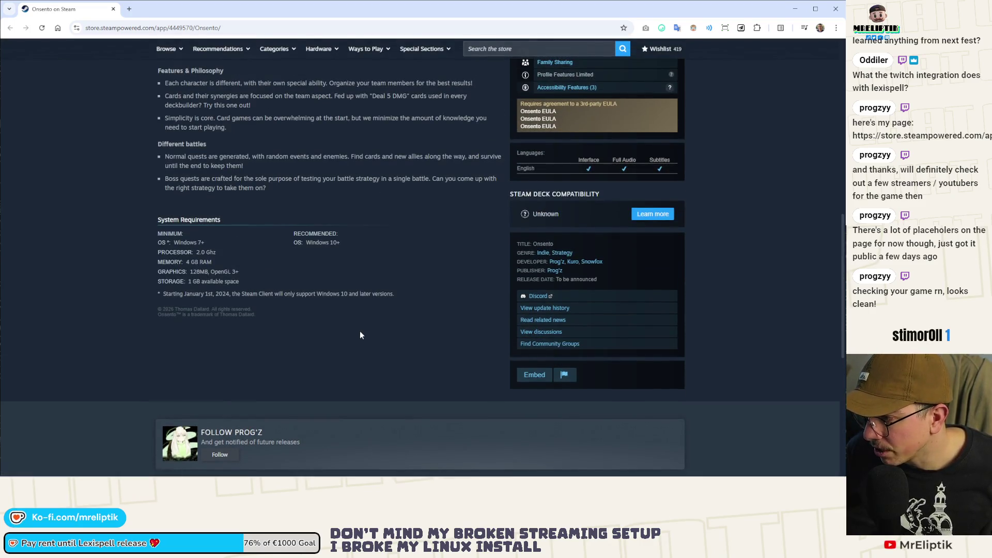
pyautogui.scroll(3, 354, 332)
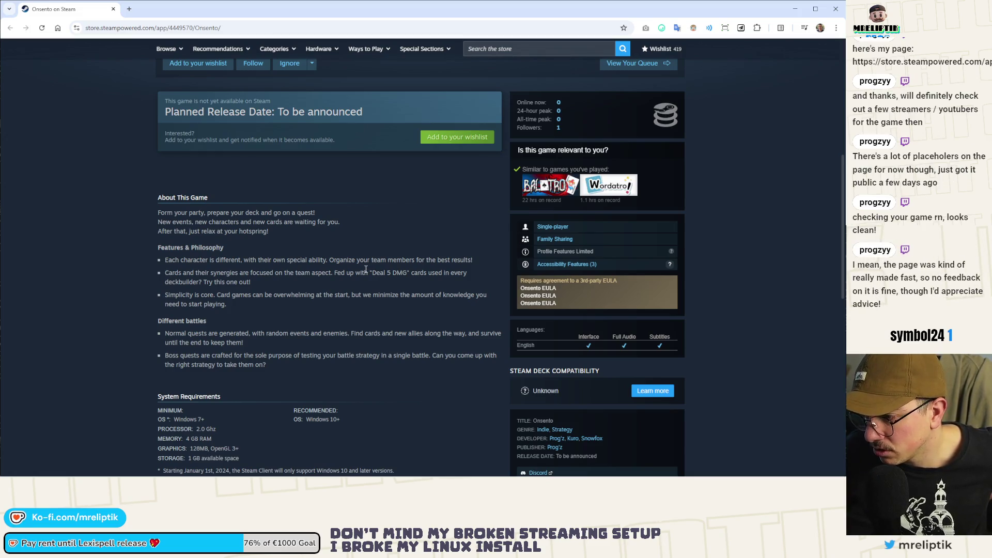
pyautogui.scroll(-1, 351, 271)
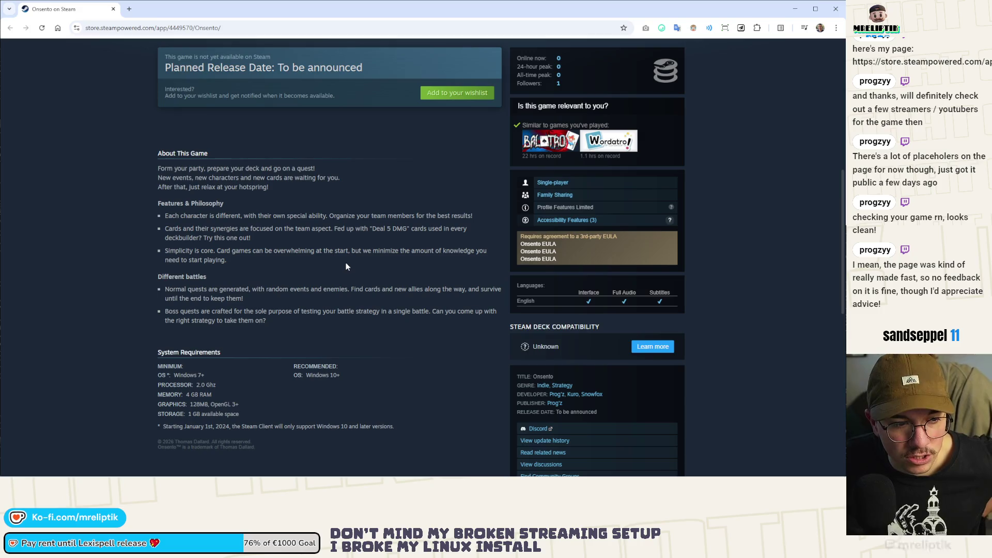
pyautogui.scroll(7, 408, 304)
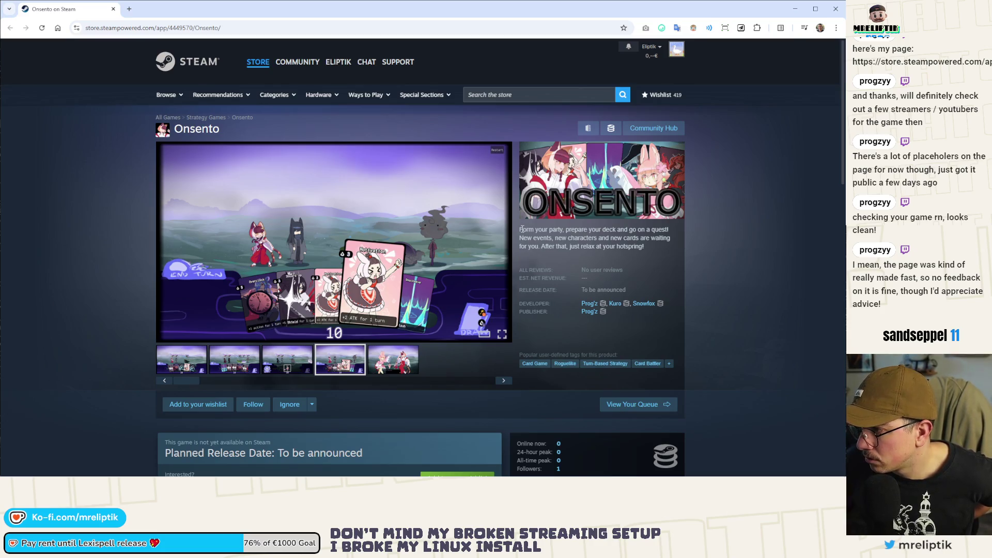
# - Highlight Onsento's description sentences in turn: opening, quest, new events and cards, and hotspring
pyautogui.moveTo(520, 229)
pyautogui.mouseDown()
pyautogui.moveTo(658, 233)
pyautogui.moveTo(675, 249)
pyautogui.mouseUp()
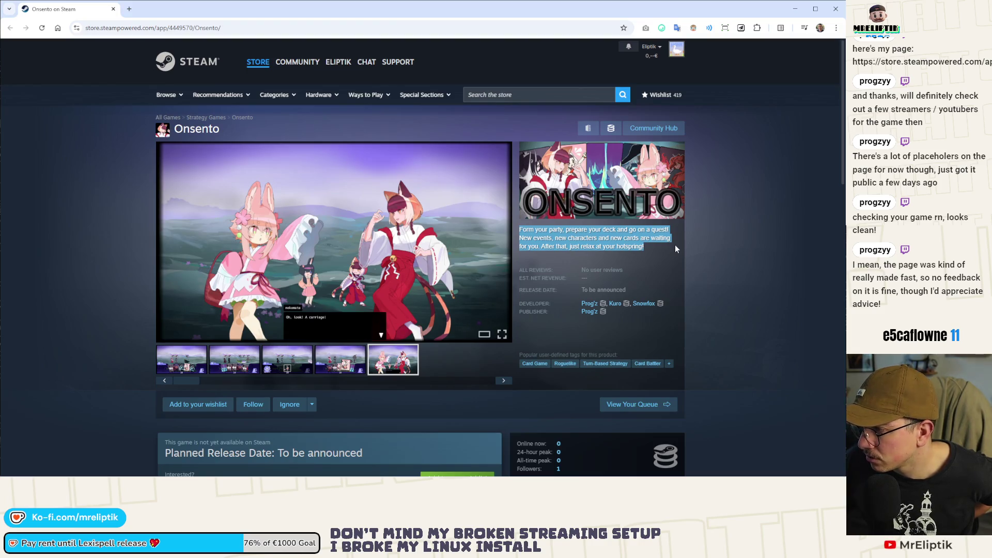
pyautogui.click(523, 239)
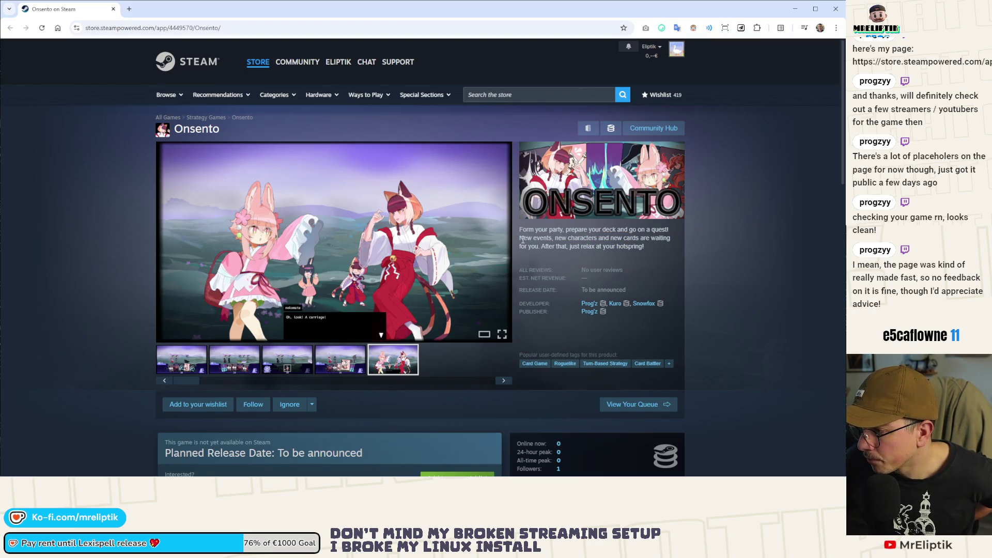
pyautogui.moveTo(519, 229); pyautogui.dragTo(678, 230)
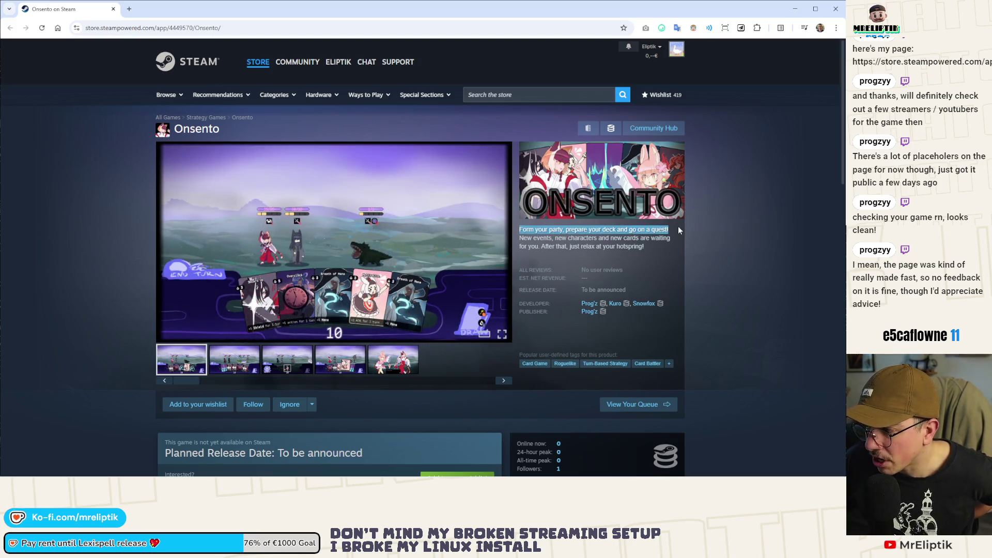
pyautogui.click(642, 243)
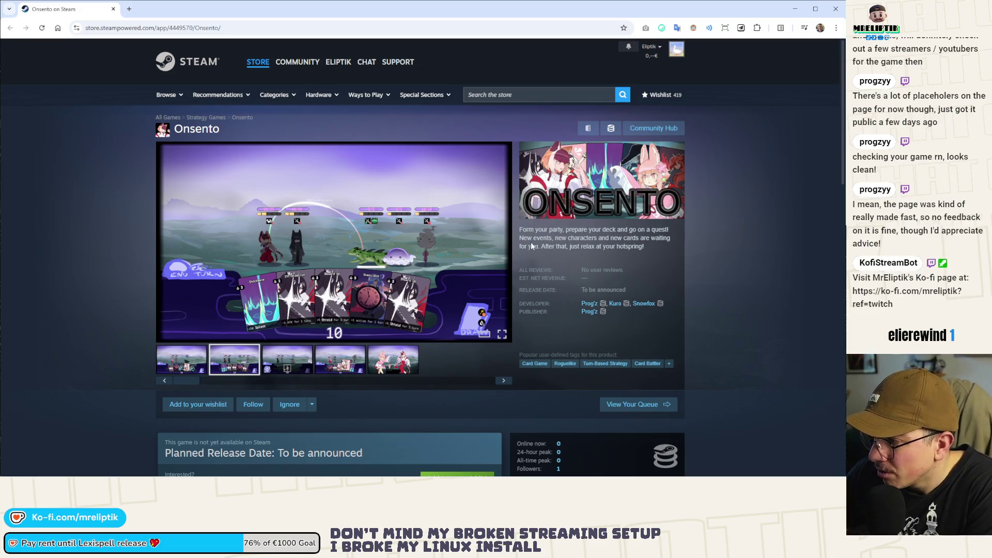
pyautogui.moveTo(517, 238)
pyautogui.mouseDown()
pyautogui.moveTo(563, 246)
pyautogui.moveTo(657, 239)
pyautogui.moveTo(543, 246)
pyautogui.mouseUp()
pyautogui.click(637, 244)
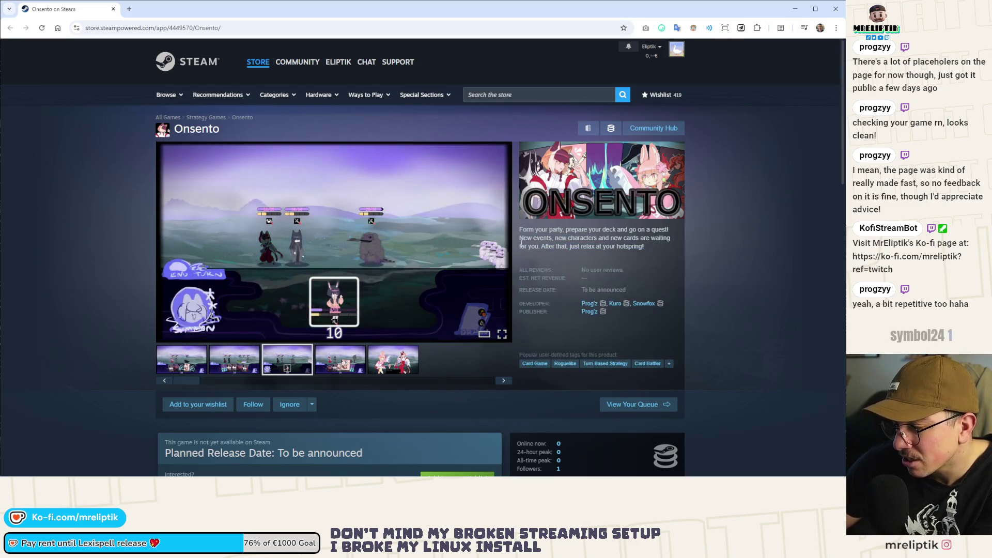
pyautogui.moveTo(520, 239); pyautogui.dragTo(571, 248)
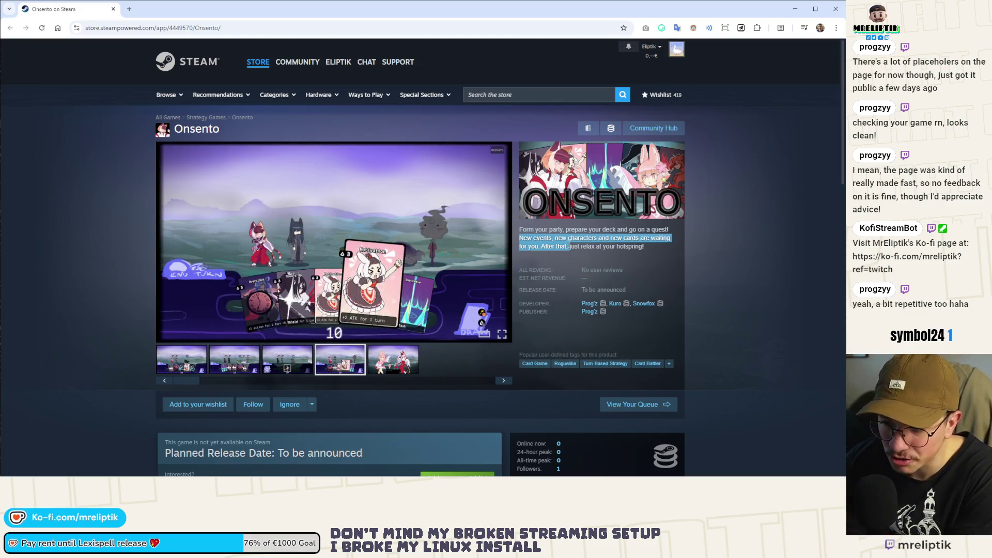
pyautogui.click(530, 238)
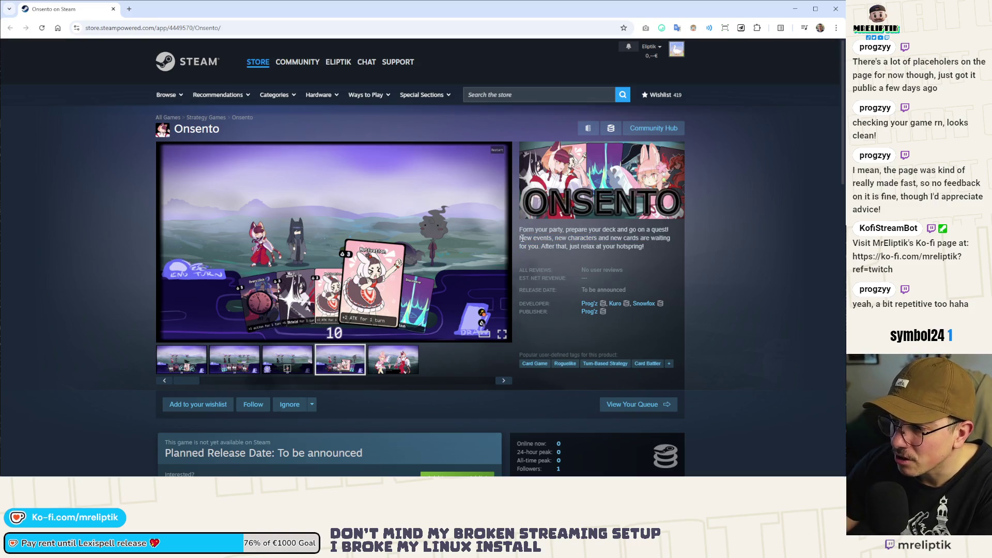
pyautogui.moveTo(518, 238)
pyautogui.mouseDown()
pyautogui.moveTo(646, 247)
pyautogui.moveTo(540, 247)
pyautogui.mouseUp()
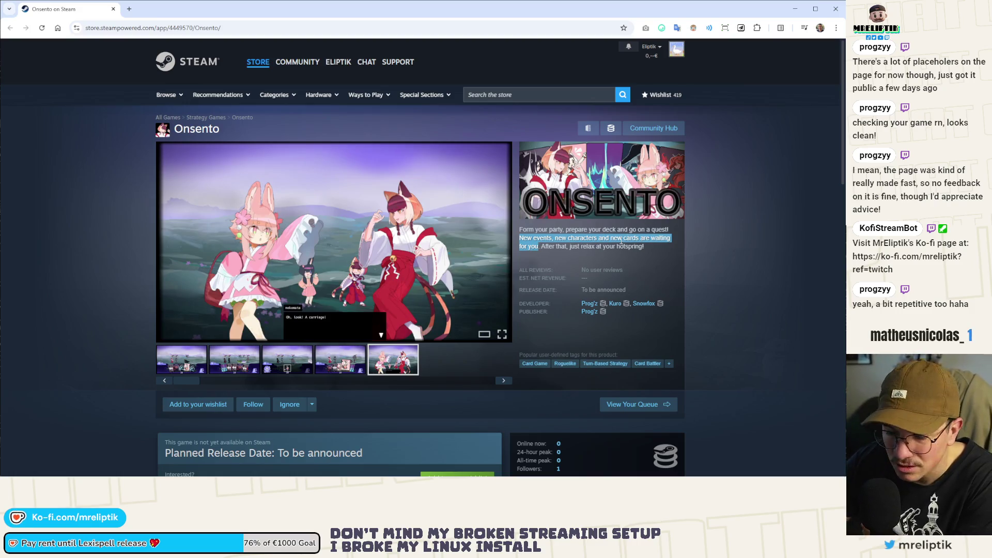
pyautogui.click(587, 241)
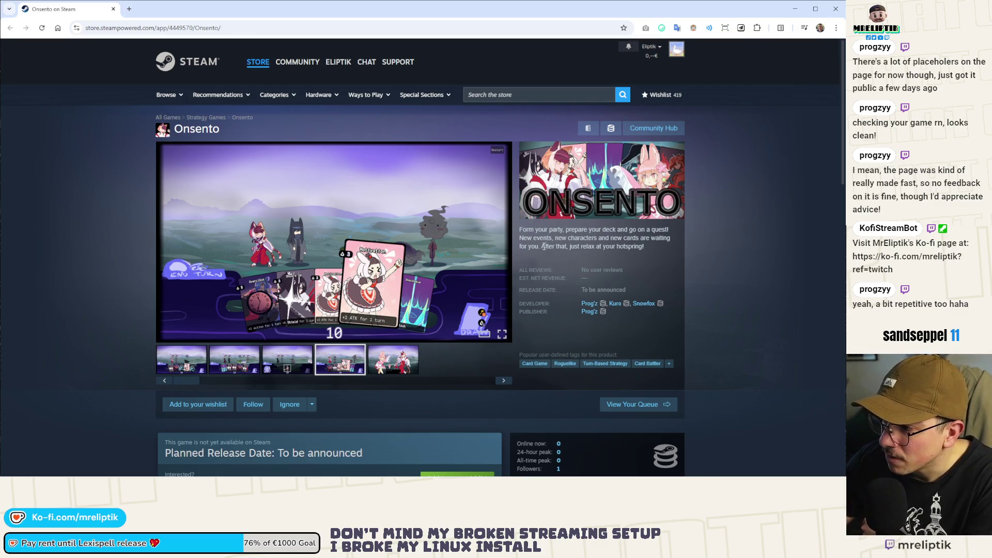
pyautogui.moveTo(542, 247)
pyautogui.mouseDown()
pyautogui.moveTo(659, 239)
pyautogui.moveTo(672, 251)
pyautogui.moveTo(655, 251)
pyautogui.mouseUp()
pyautogui.click(654, 250)
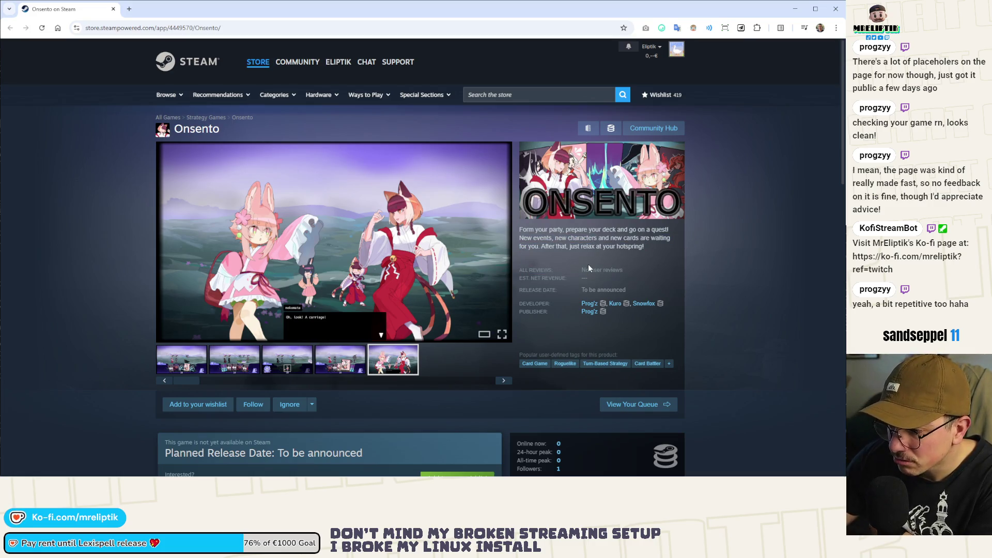
pyautogui.click(572, 246)
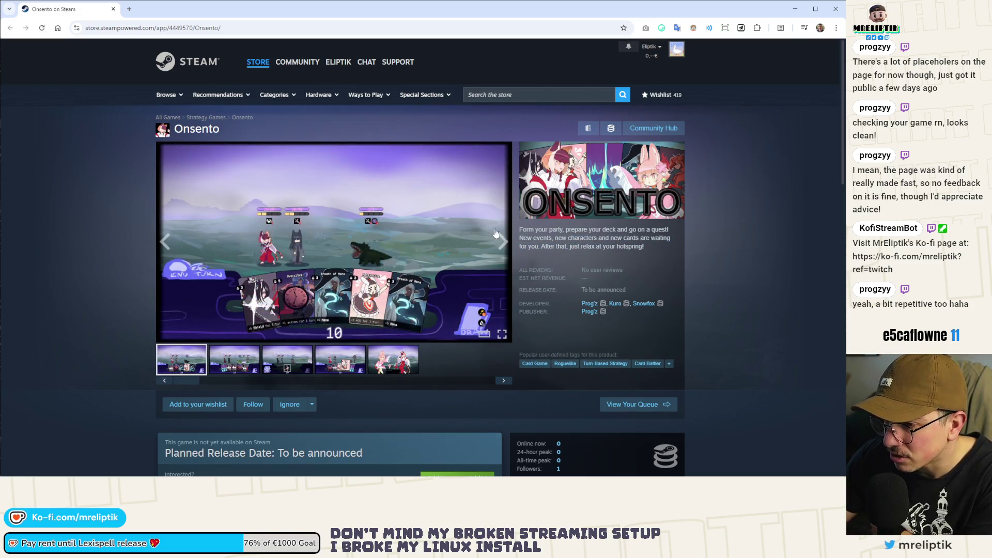
# - Show the fourth, third, then second gameplay screenshot in the viewer
pyautogui.scroll(-2, 557, 257)
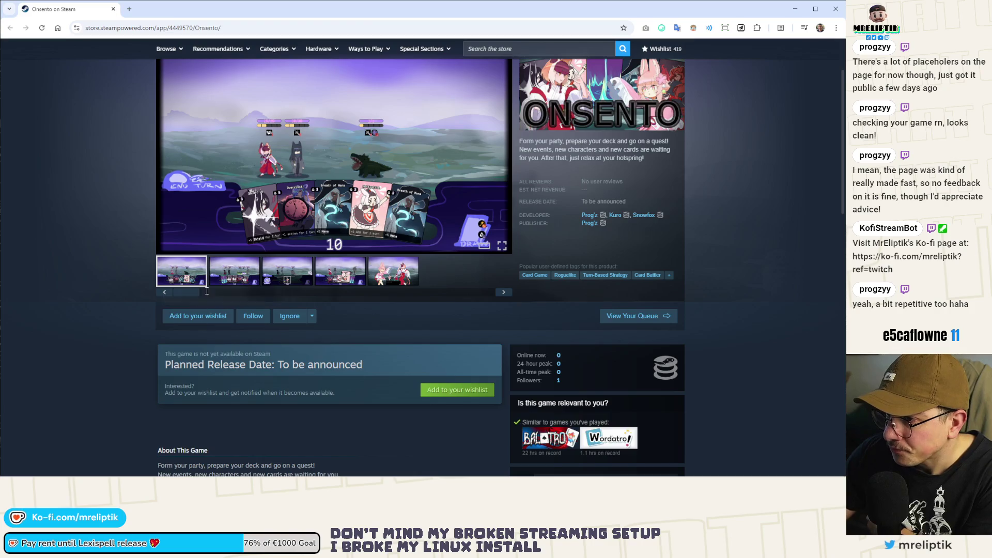
pyautogui.click(330, 283)
pyautogui.click(287, 274)
pyautogui.scroll(2, 251, 287)
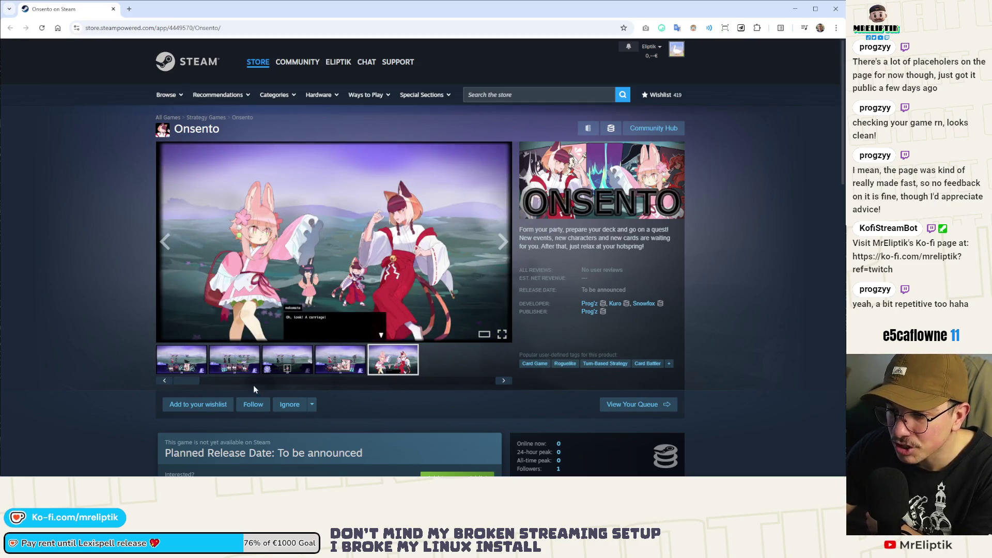
pyautogui.click(247, 366)
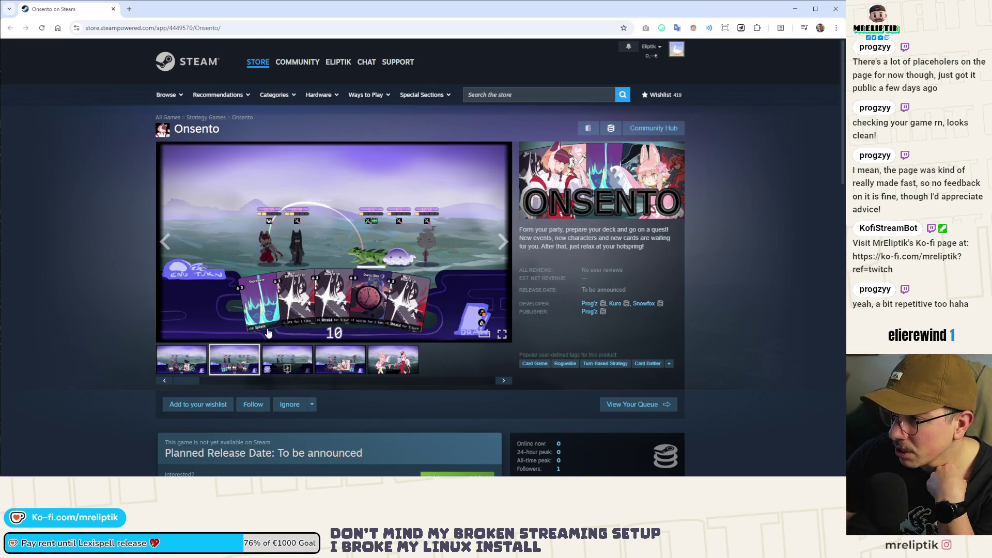
# - View the second Onsento screenshot enlarged, then step through the thumbnails to the fourth
pyautogui.click(327, 323)
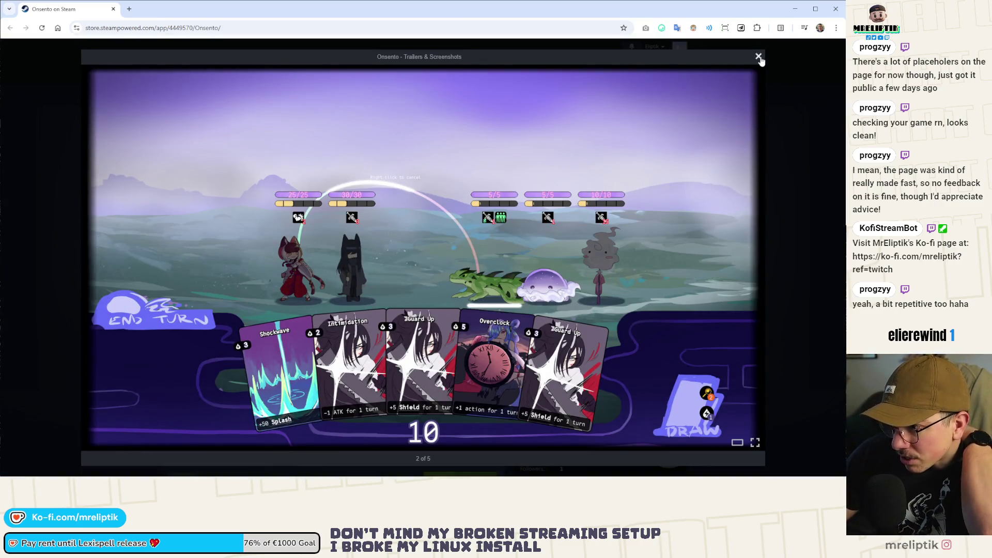
pyautogui.click(758, 56)
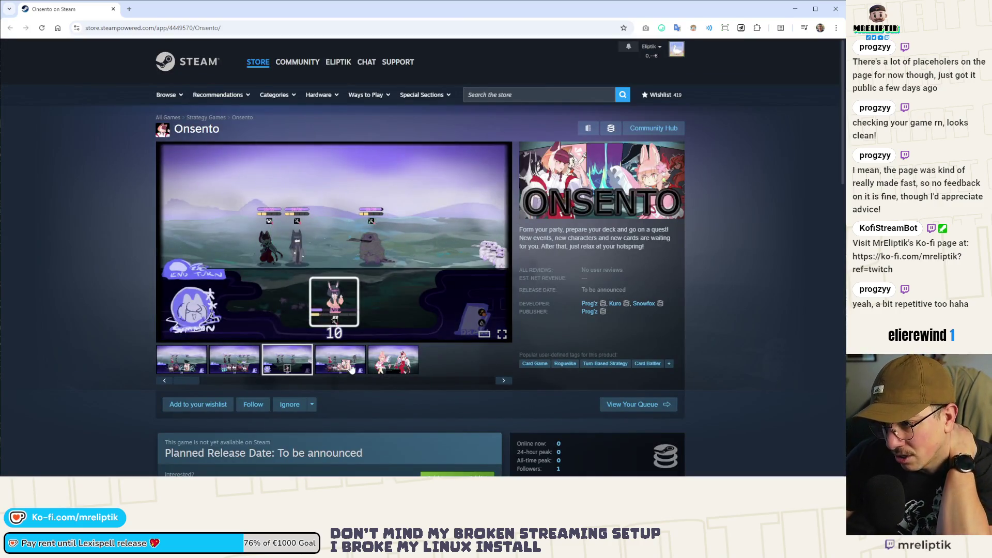
pyautogui.click(340, 361)
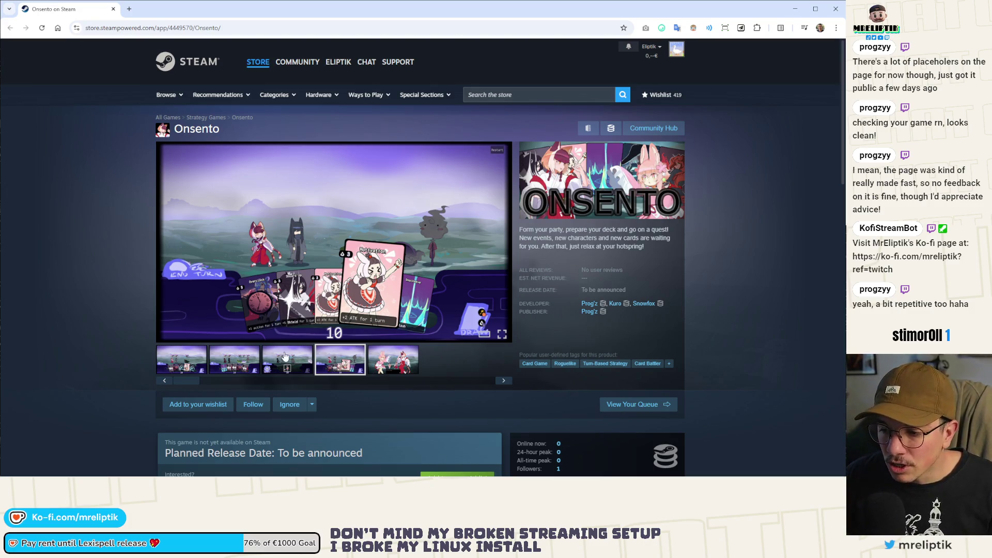
pyautogui.click(200, 362)
pyautogui.click(234, 360)
pyautogui.click(286, 362)
pyautogui.click(340, 360)
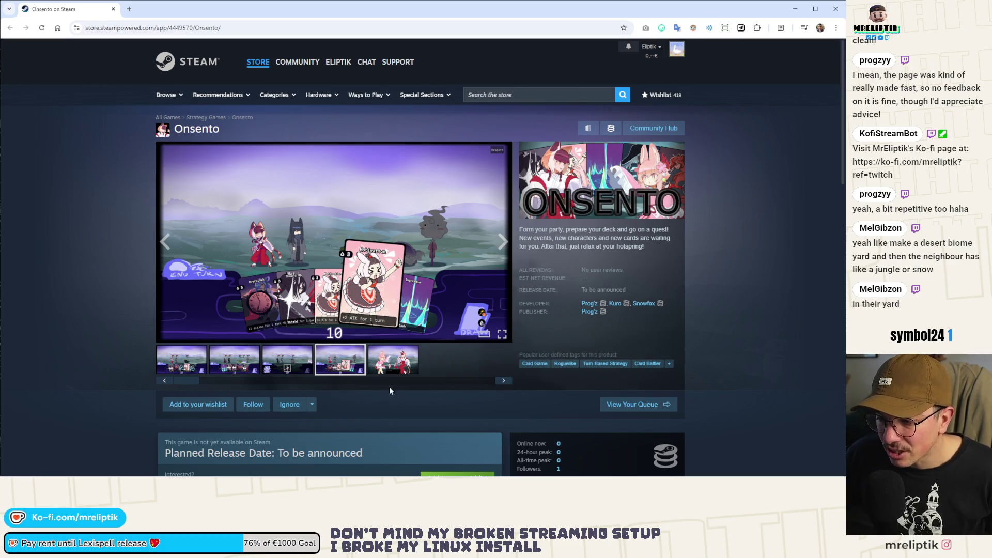
# - Flip between the first card-battle screenshot and the fifth screenshot with pink characters
pyautogui.click(390, 361)
pyautogui.click(212, 374)
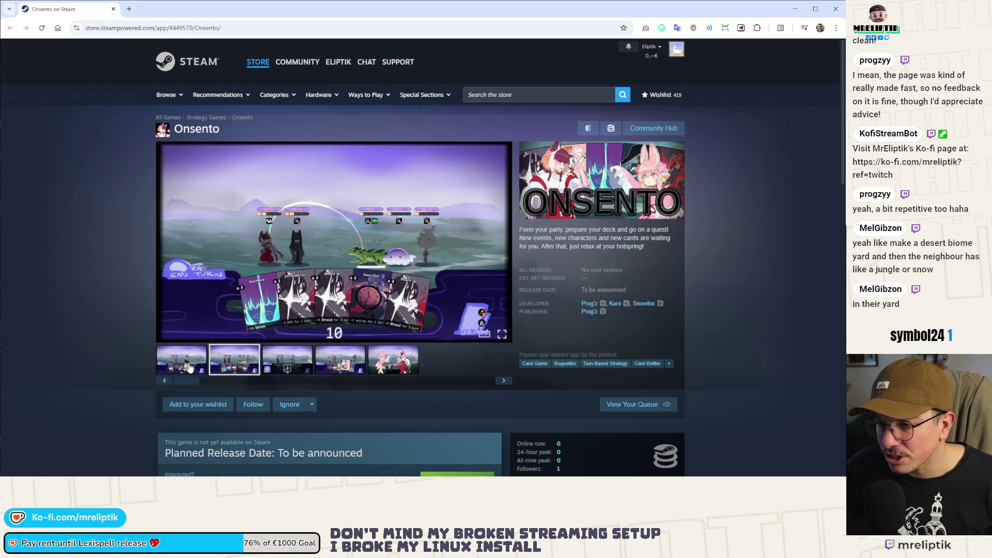
pyautogui.click(189, 368)
pyautogui.click(354, 358)
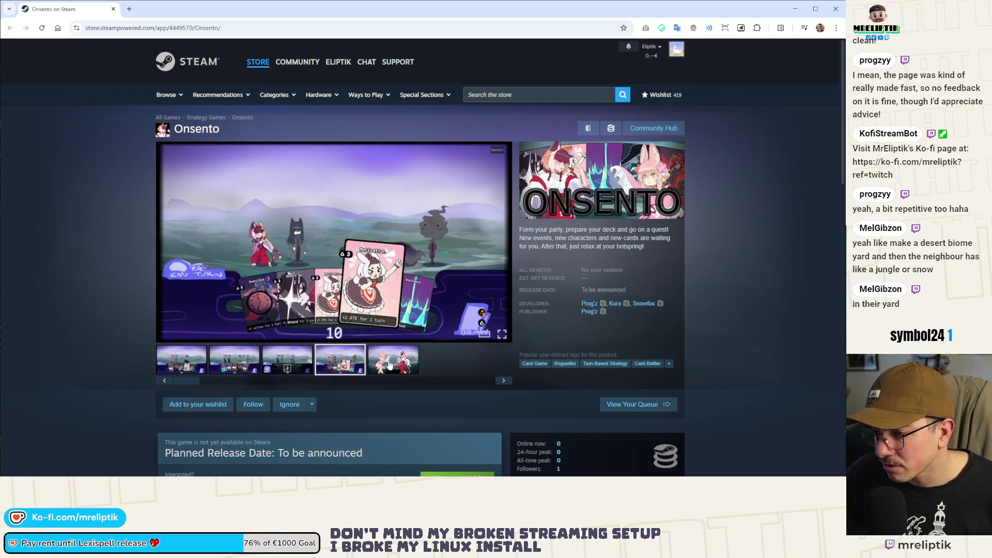
pyautogui.click(393, 365)
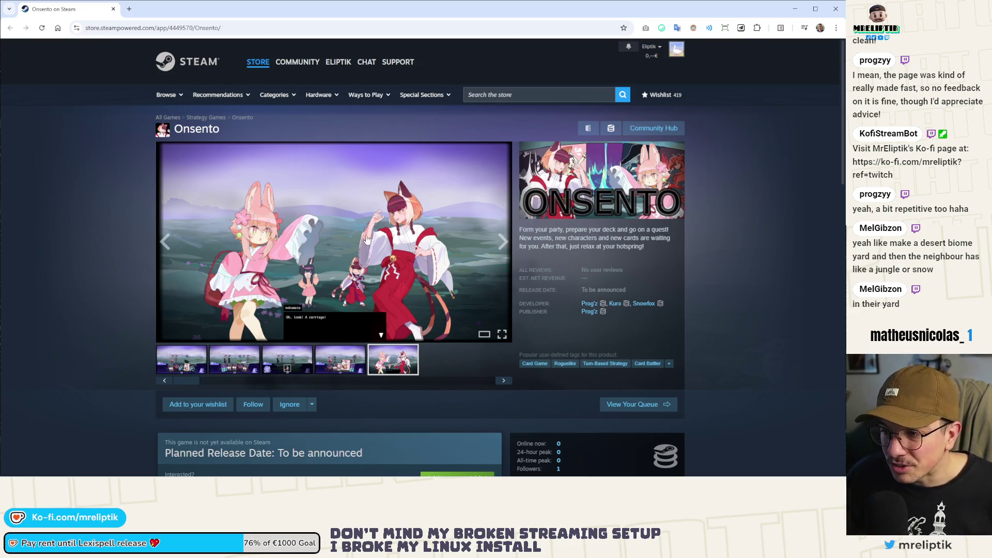
pyautogui.click(395, 355)
pyautogui.click(54, 313)
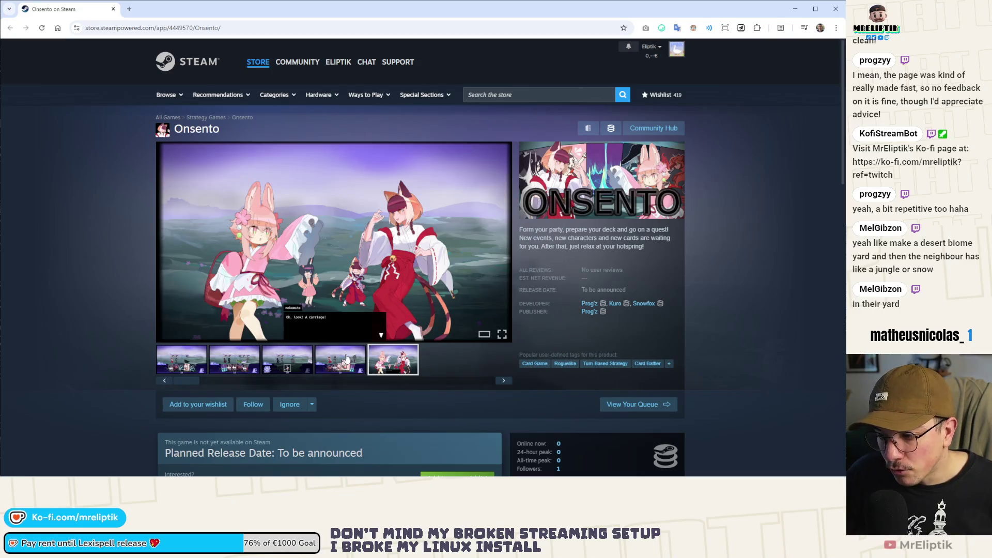
# - Alternate between the fourth card-battle screenshot and the fifth, ending on the two girls
pyautogui.click(340, 360)
pyautogui.click(407, 370)
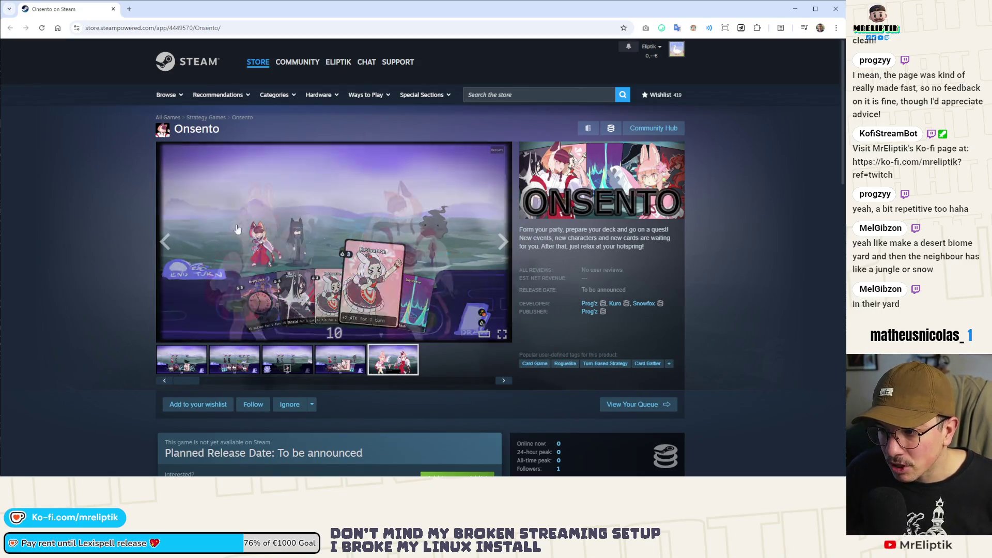
pyautogui.click(318, 365)
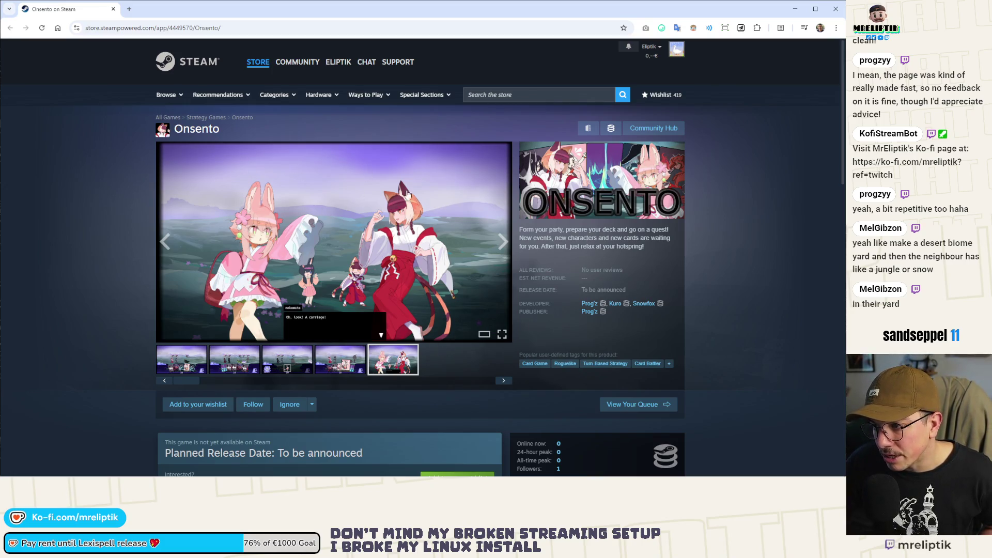
pyautogui.click(360, 355)
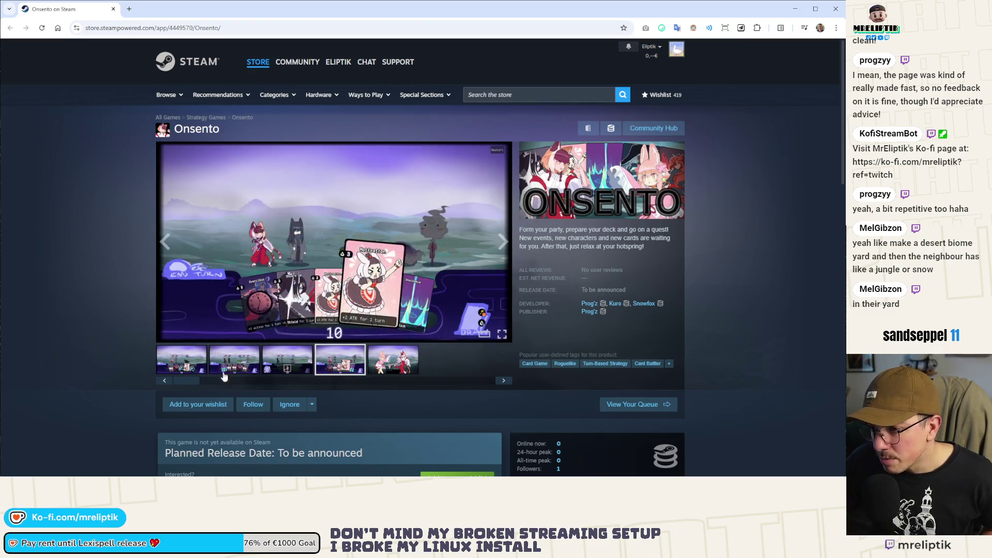
pyautogui.click(387, 365)
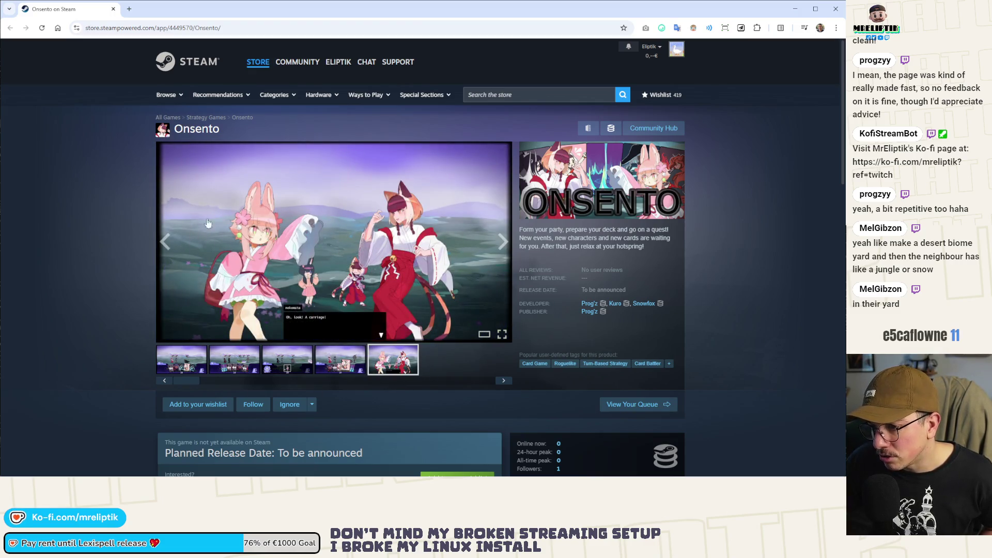
pyautogui.scroll(-7, 284, 340)
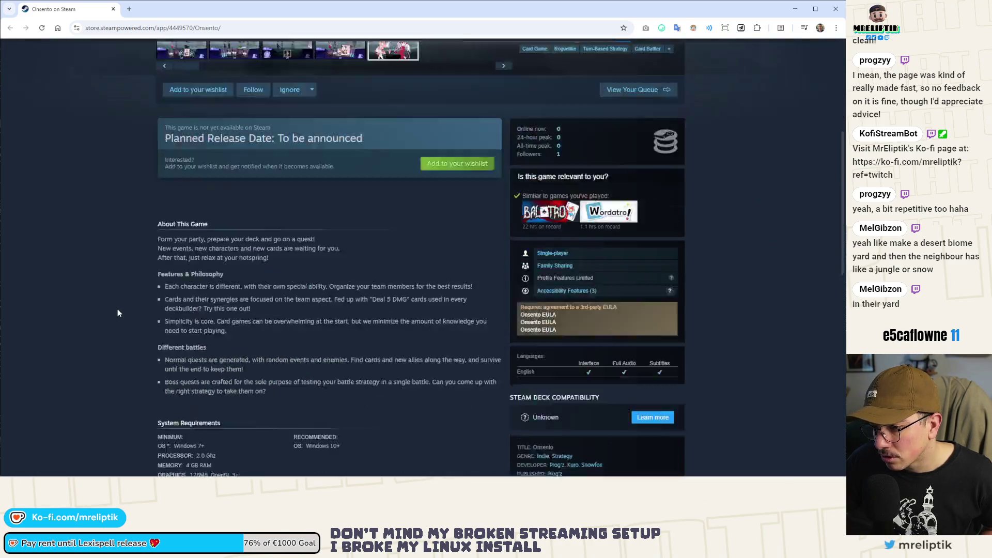
pyautogui.scroll(3, 190, 315)
pyautogui.scroll(-3, 190, 316)
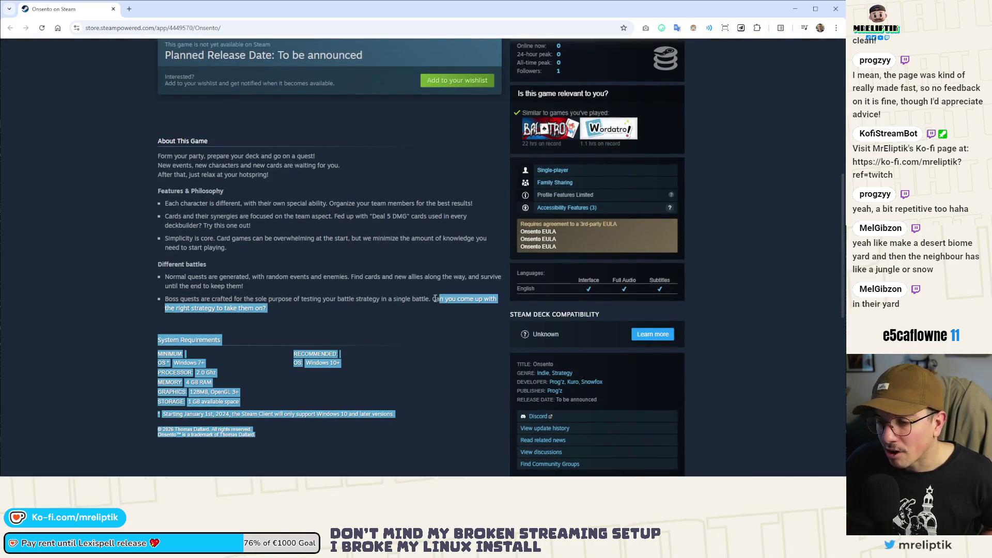
pyautogui.moveTo(266, 308)
pyautogui.mouseDown()
pyautogui.moveTo(165, 299)
pyautogui.moveTo(157, 155)
pyautogui.moveTo(238, 402)
pyautogui.moveTo(202, 226)
pyautogui.moveTo(166, 202)
pyautogui.moveTo(158, 174)
pyautogui.moveTo(244, 265)
pyautogui.moveTo(156, 99)
pyautogui.moveTo(166, 276)
pyautogui.moveTo(242, 413)
pyautogui.moveTo(158, 155)
pyautogui.moveTo(246, 247)
pyautogui.mouseUp()
pyautogui.scroll(5, 207, 207)
pyautogui.scroll(-5, 246, 246)
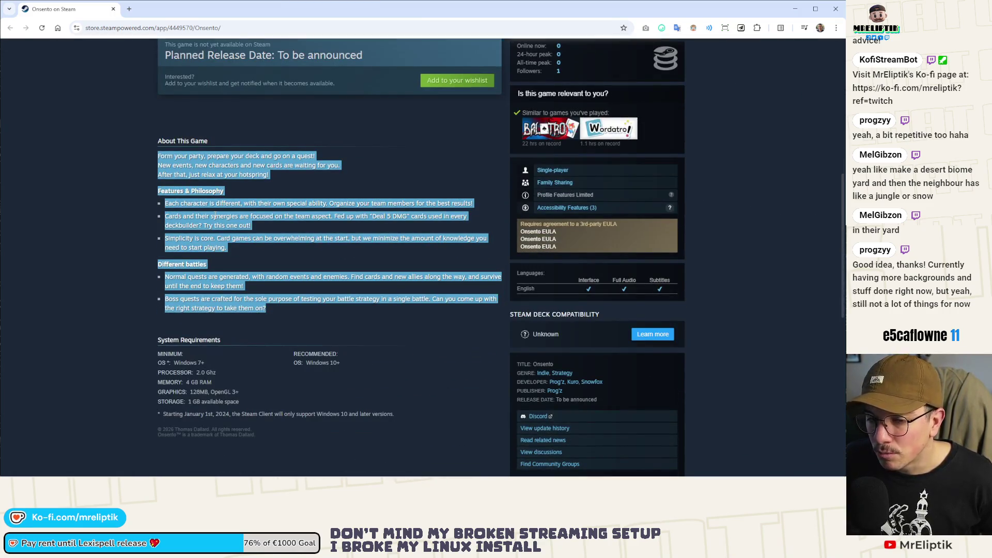
pyautogui.scroll(4, 215, 216)
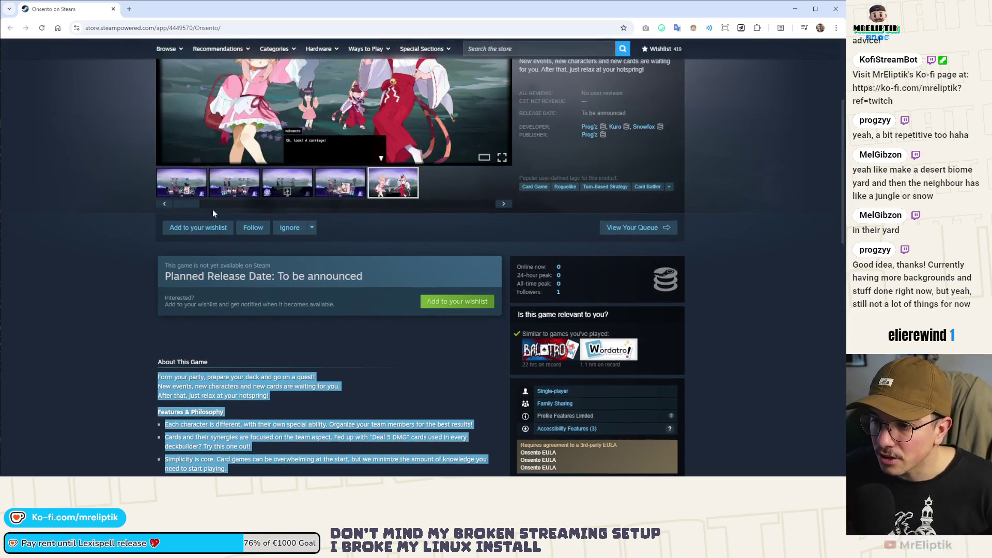
pyautogui.scroll(3, 198, 192)
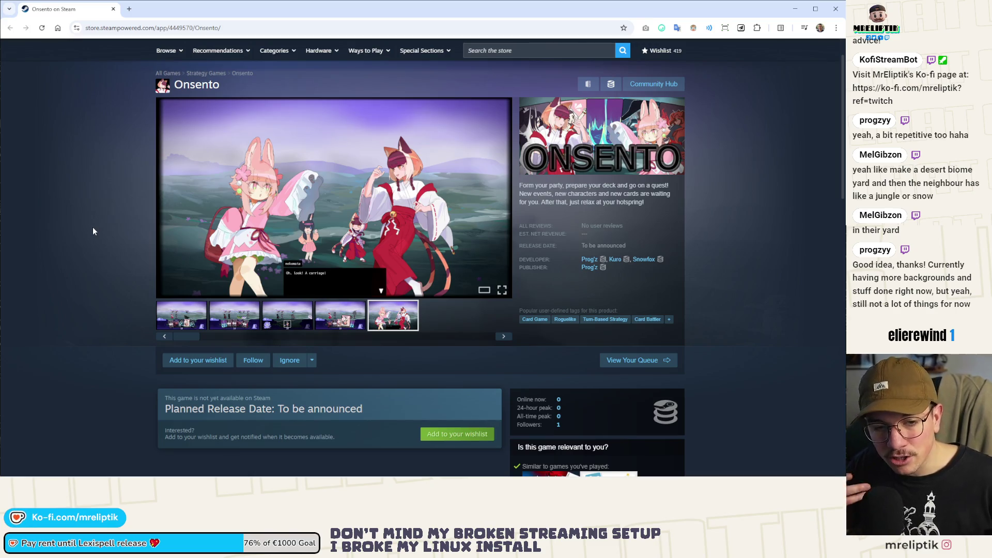
pyautogui.scroll(-8, 93, 231)
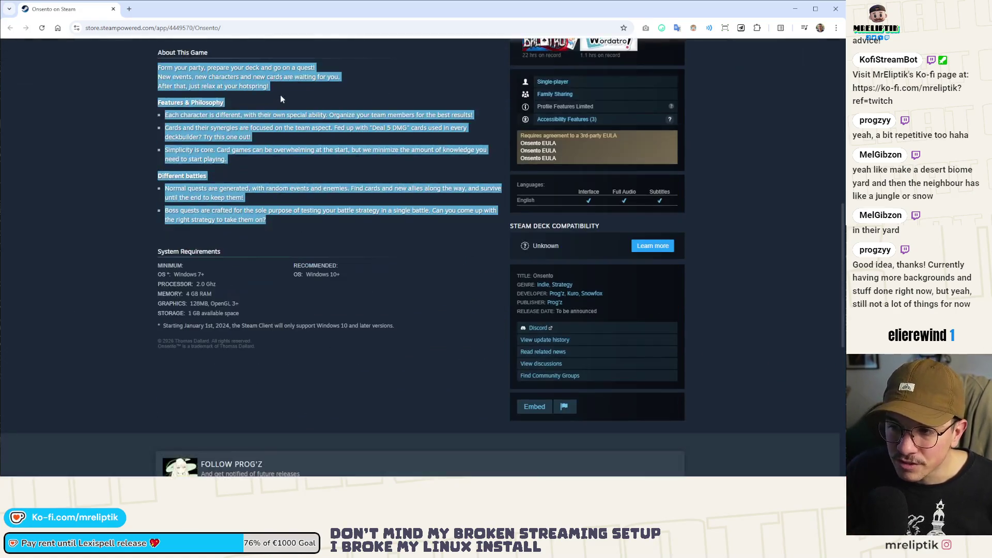
pyautogui.click(236, 276)
pyautogui.scroll(3, 236, 276)
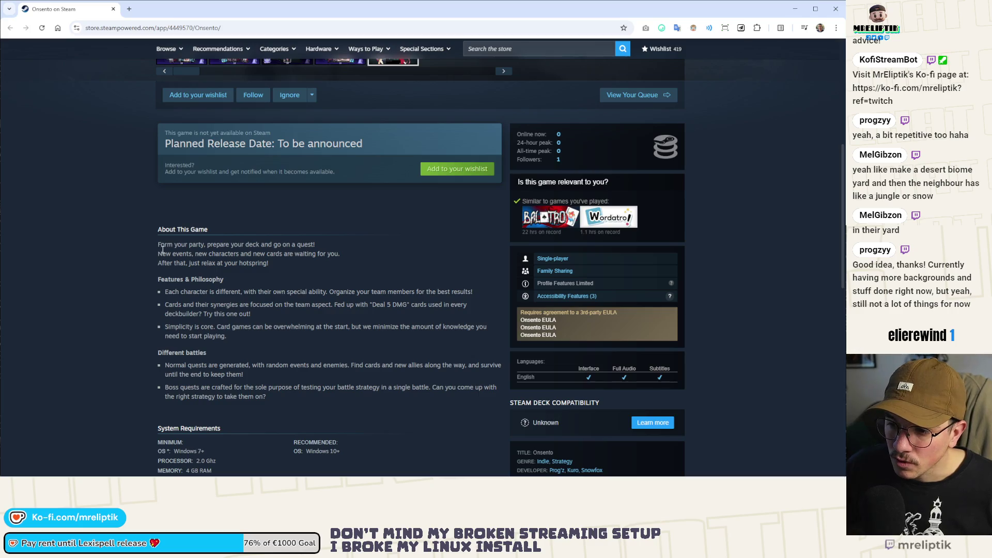
pyautogui.moveTo(158, 244); pyautogui.dragTo(252, 300)
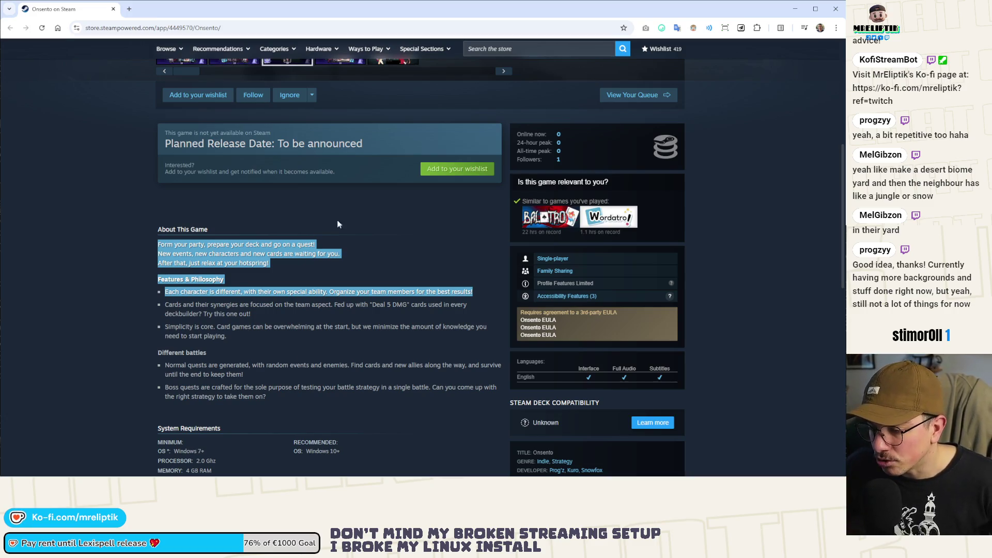
pyautogui.scroll(1, 281, 321)
pyautogui.scroll(-3, 212, 133)
pyautogui.scroll(8, 405, 203)
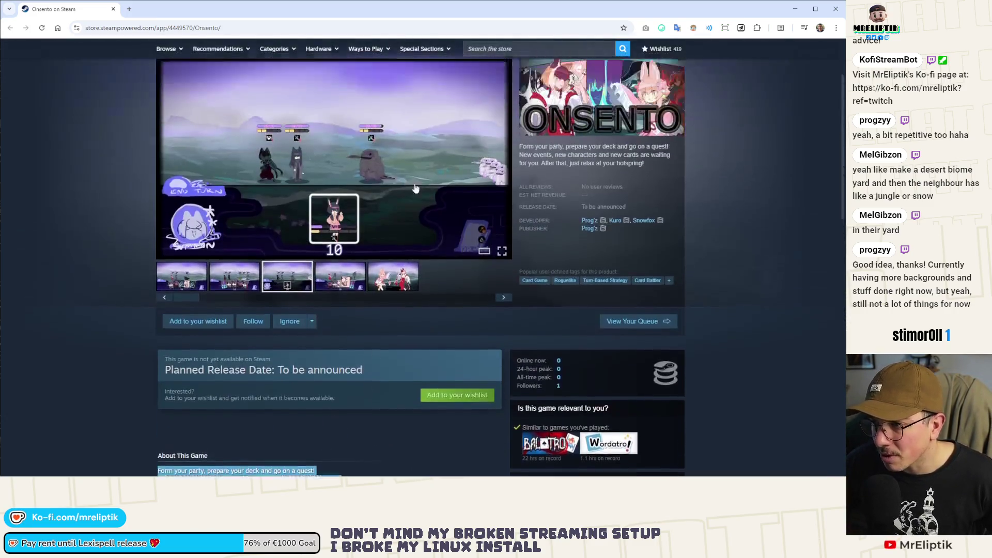
pyautogui.scroll(-10, 422, 204)
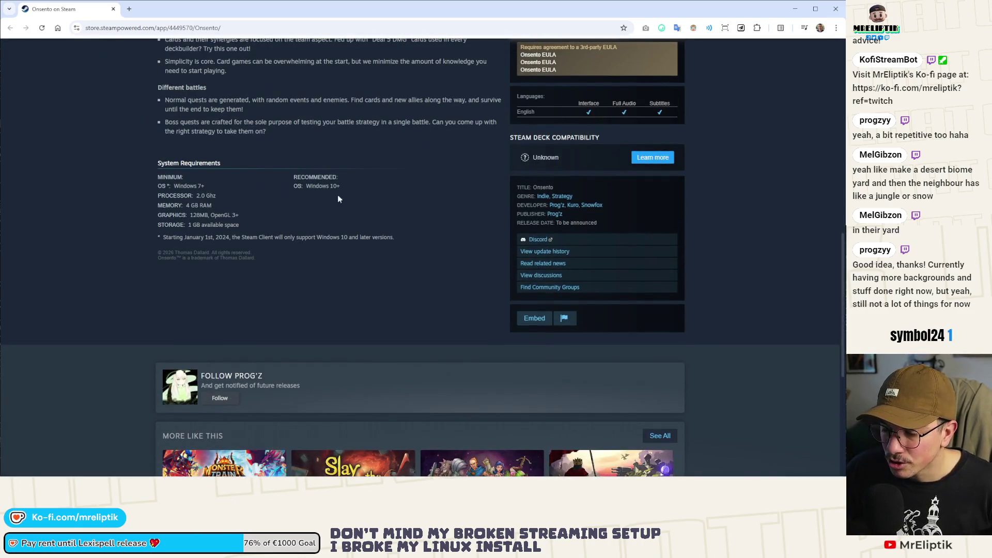
pyautogui.scroll(3, 322, 212)
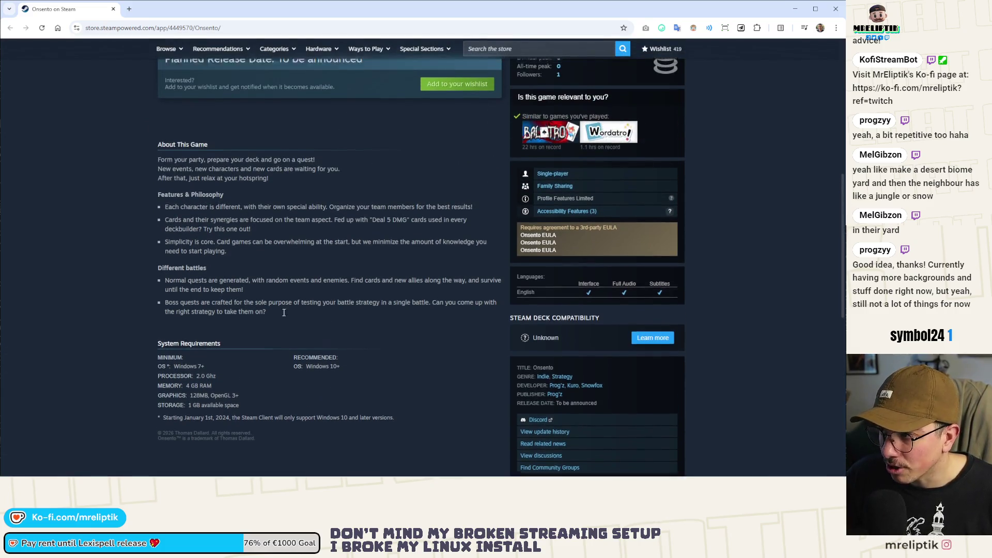
pyautogui.scroll(7, 281, 308)
pyautogui.scroll(-3, 281, 309)
pyautogui.scroll(3, 282, 308)
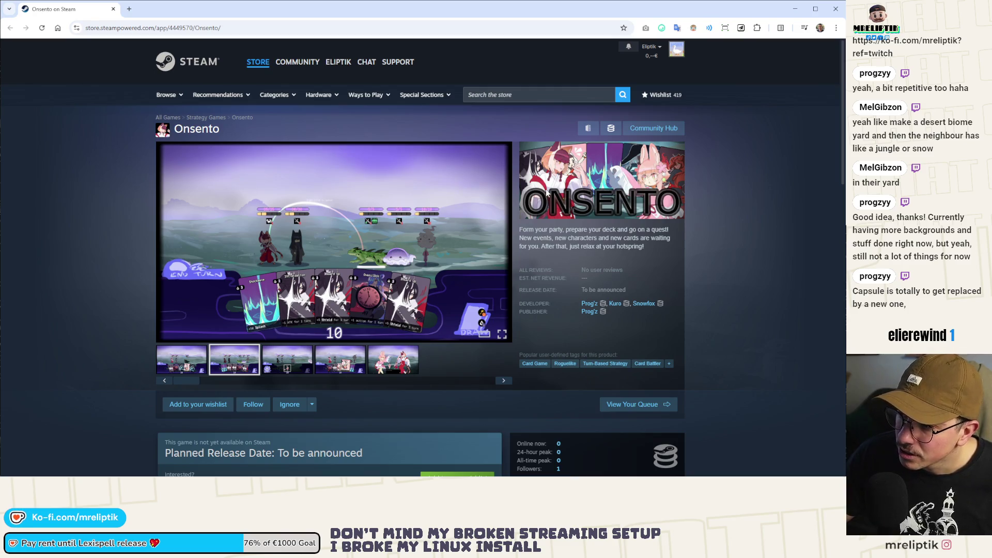
pyautogui.rightClick(599, 151)
pyautogui.click(594, 151)
pyautogui.rightClick(583, 171)
pyautogui.click(610, 181)
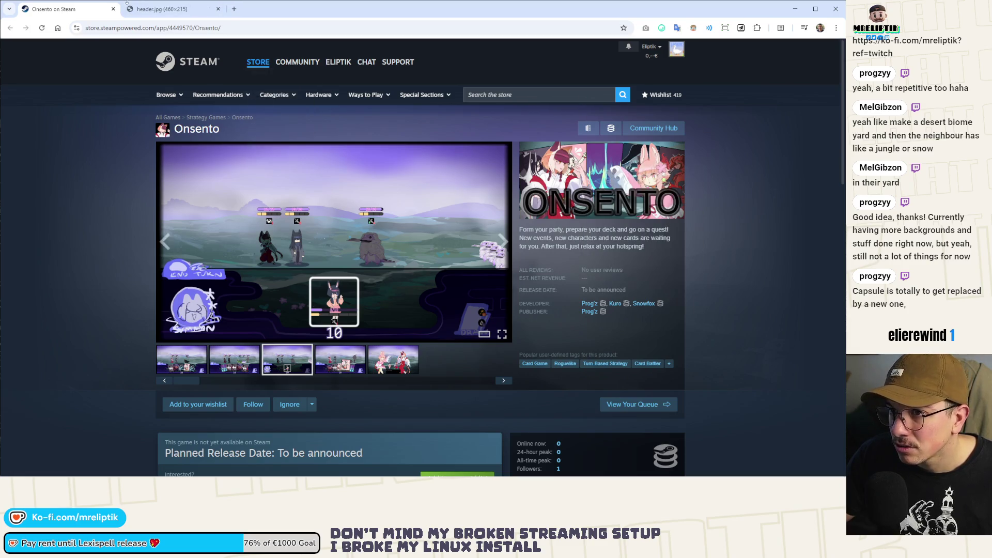
pyautogui.click(160, 9)
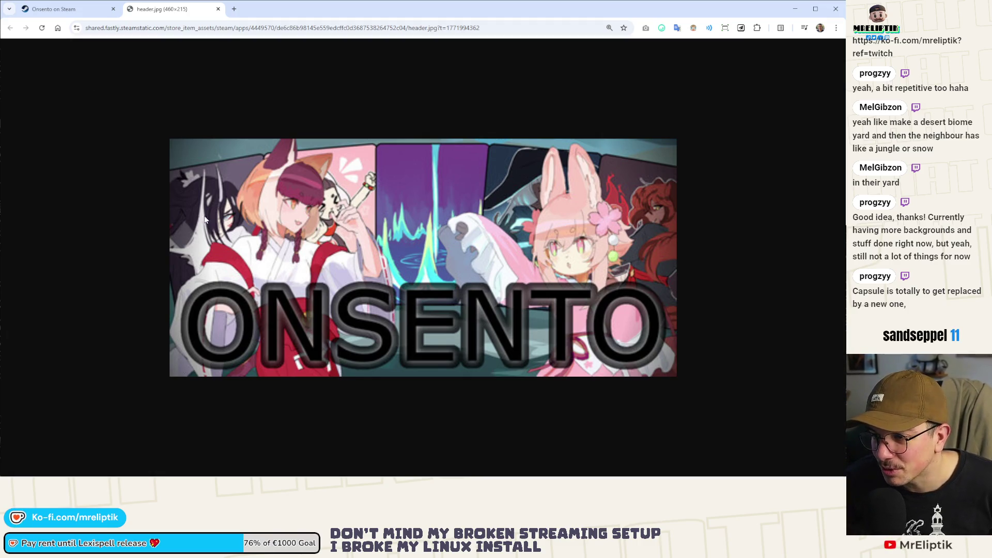
pyautogui.click(218, 9)
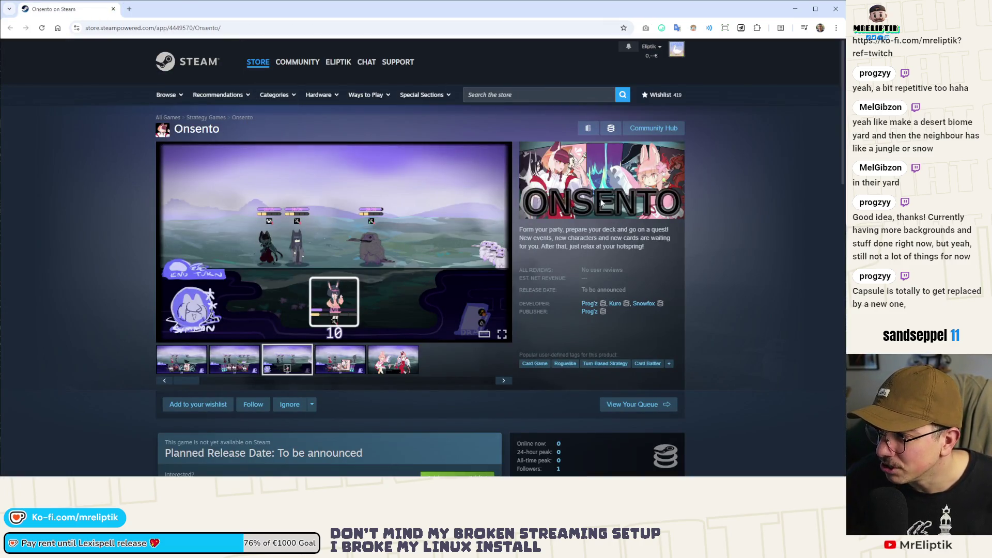
pyautogui.scroll(-15, 575, 201)
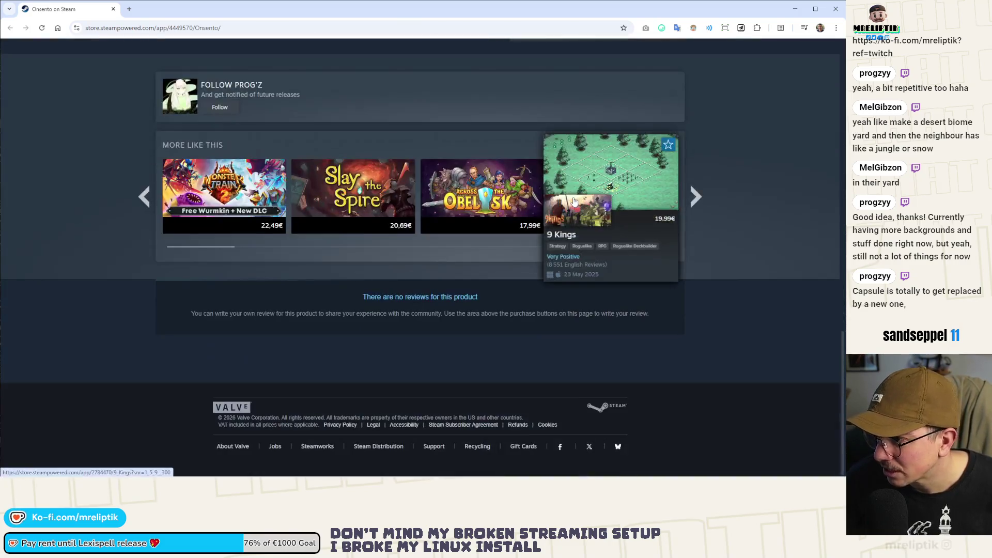
pyautogui.moveTo(229, 187)
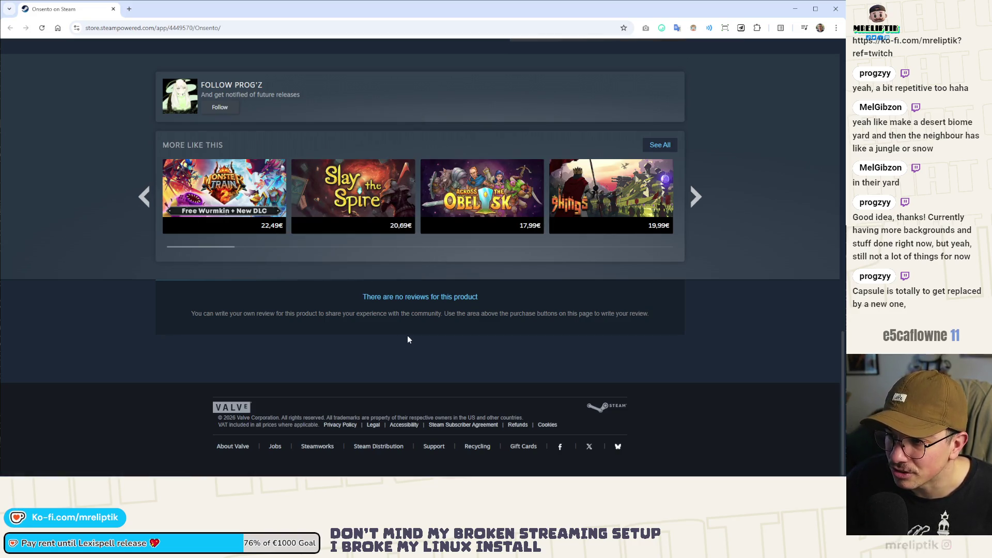
pyautogui.moveTo(305, 207)
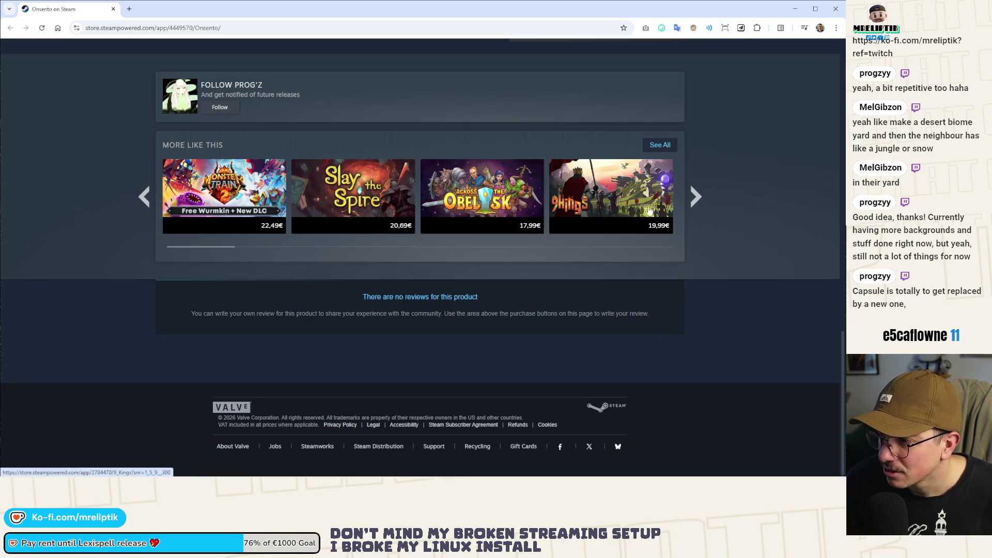
pyautogui.click(696, 197)
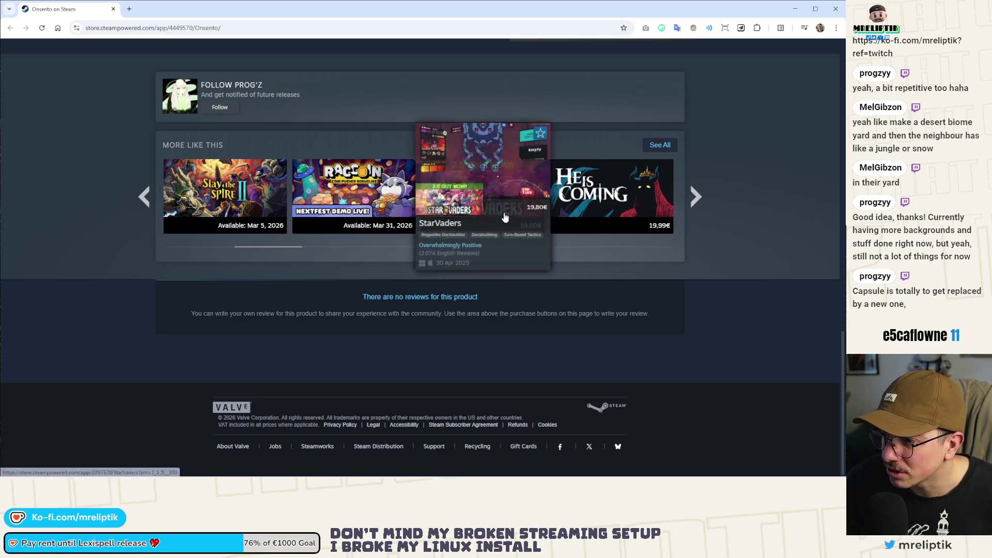
pyautogui.moveTo(584, 189)
pyautogui.click(690, 200)
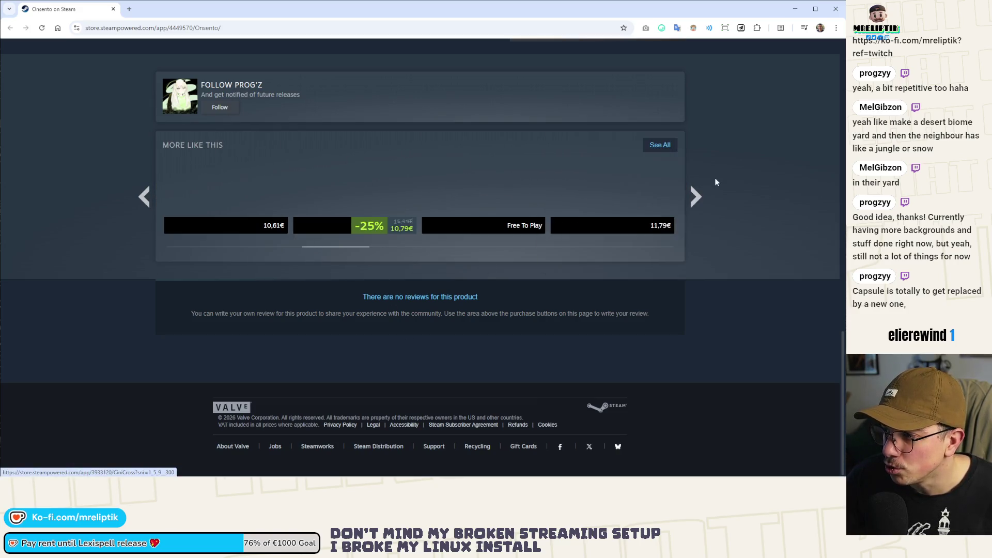
pyautogui.click(696, 196)
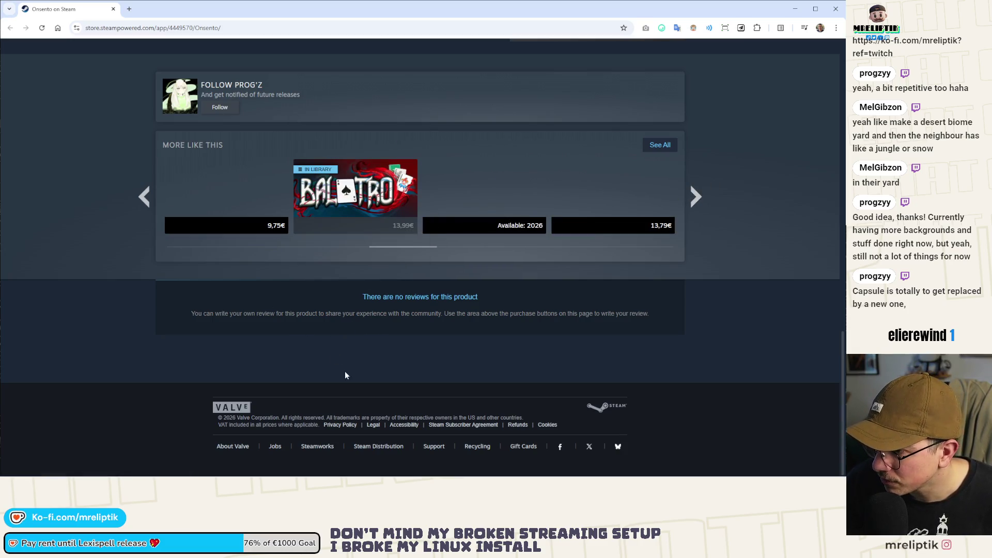
pyautogui.moveTo(390, 219)
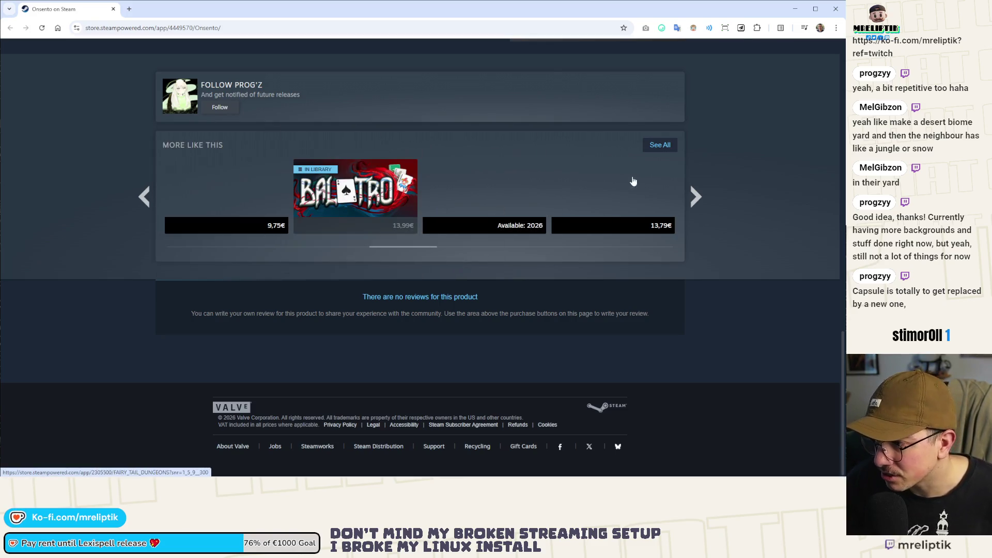
pyautogui.scroll(15, 211, 248)
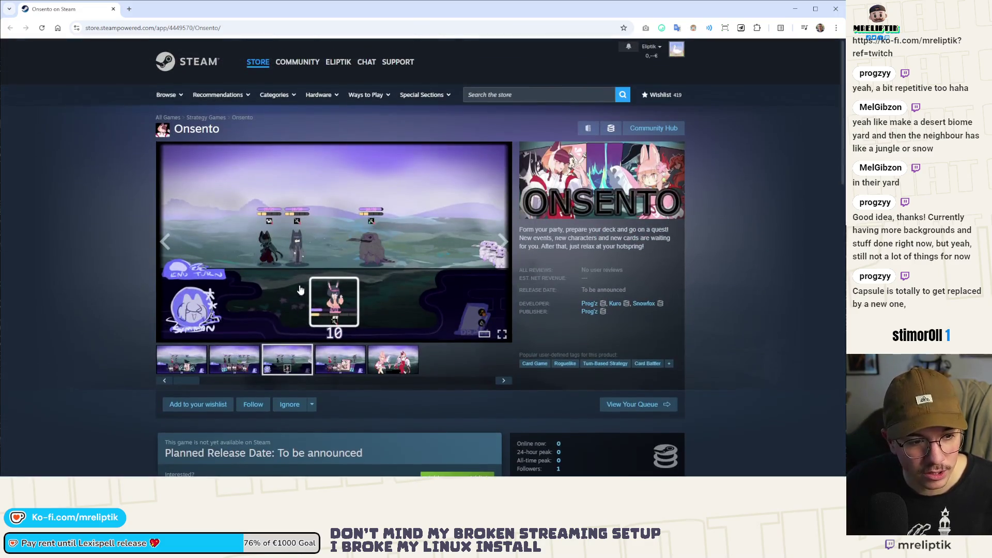
# - View the third Onsento screenshot enlarged, then close the enlarged view
pyautogui.scroll(-10, 690, 157)
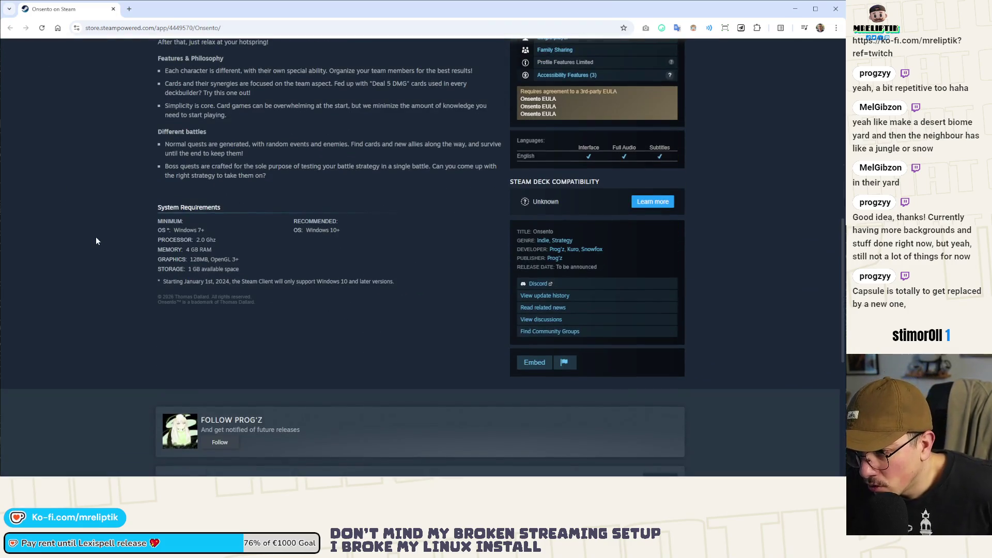
pyautogui.scroll(5, 61, 320)
pyautogui.scroll(5, 154, 295)
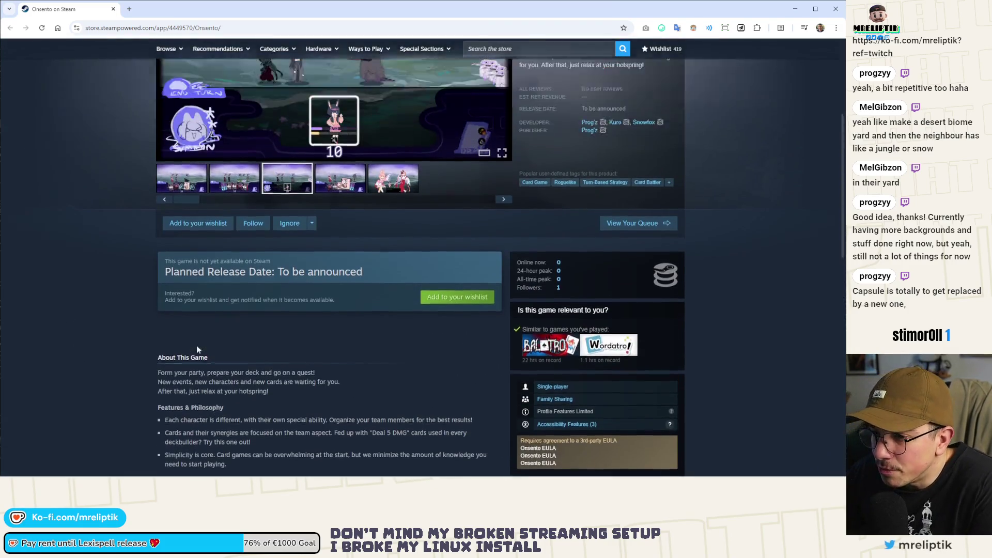
pyautogui.click(168, 355)
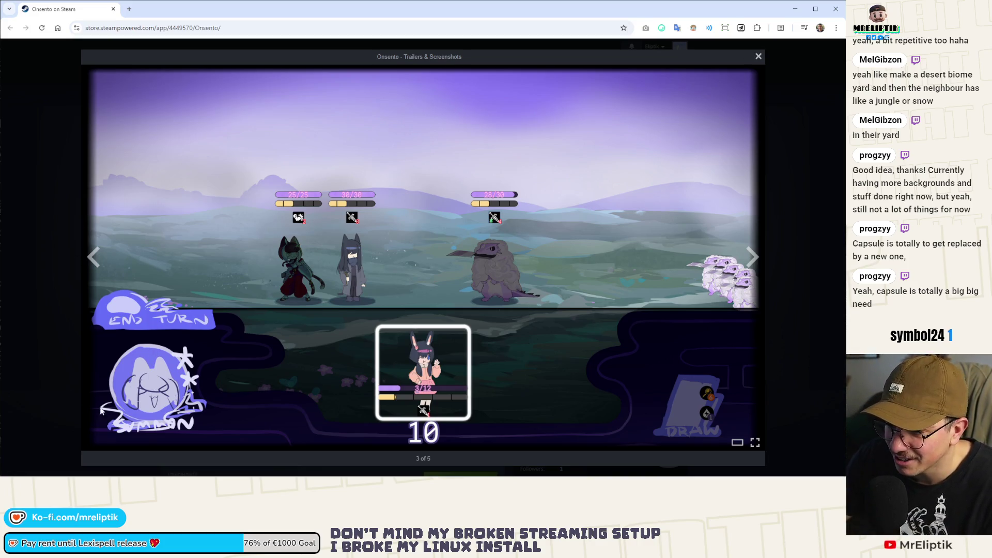
pyautogui.click(55, 310)
# - Hide the browser window to reveal the desktop
pyautogui.scroll(-5, 156, 263)
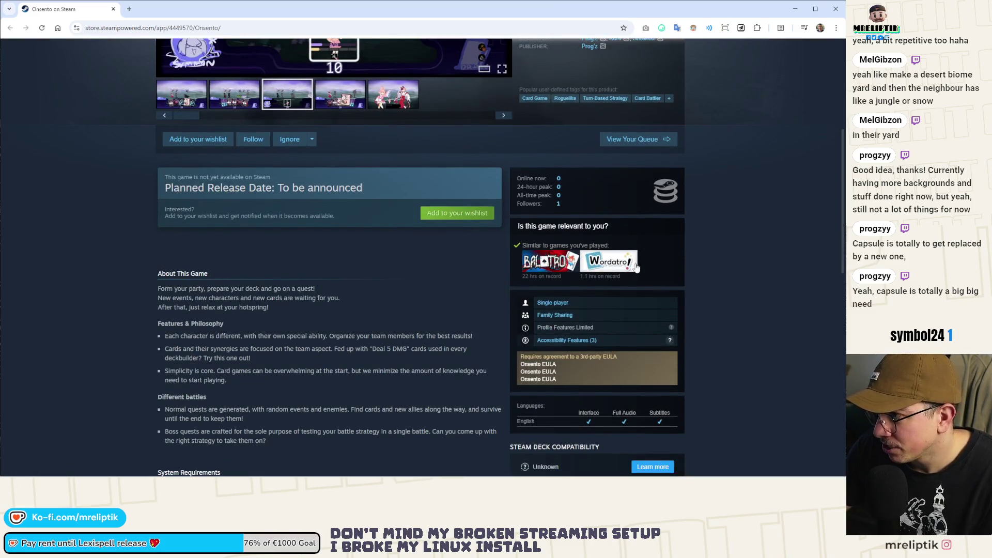
pyautogui.scroll(5, 758, 177)
pyautogui.press('super+d')
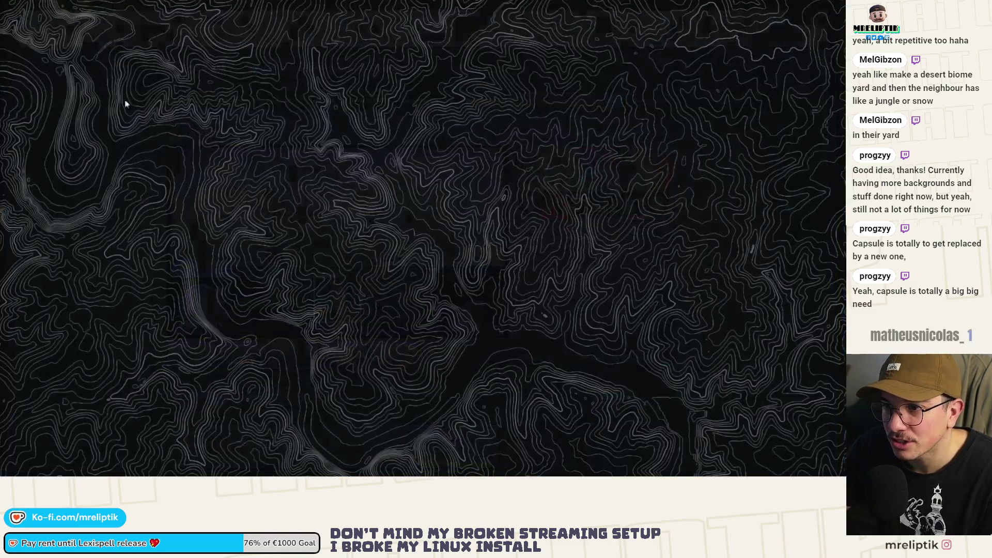